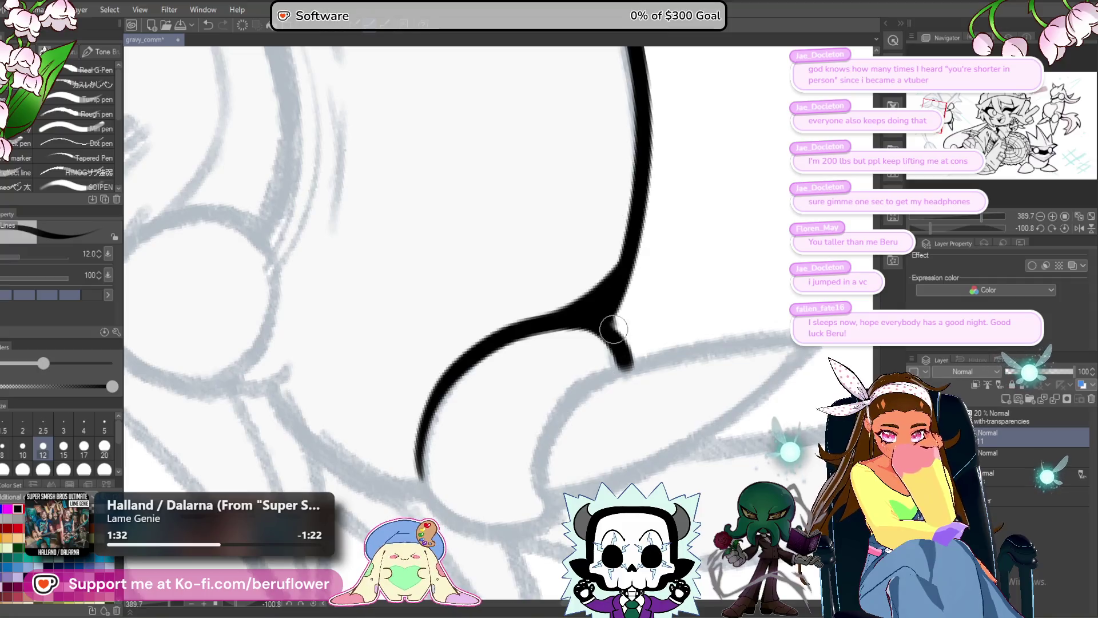
# - Ink the body's lower curve up and right, then carry the line down-left, rotating the canvas to suit
pyautogui.moveTo(632, 393); pyautogui.dragTo(618, 320)
pyautogui.moveTo(521, 417); pyautogui.dragTo(699, 268)
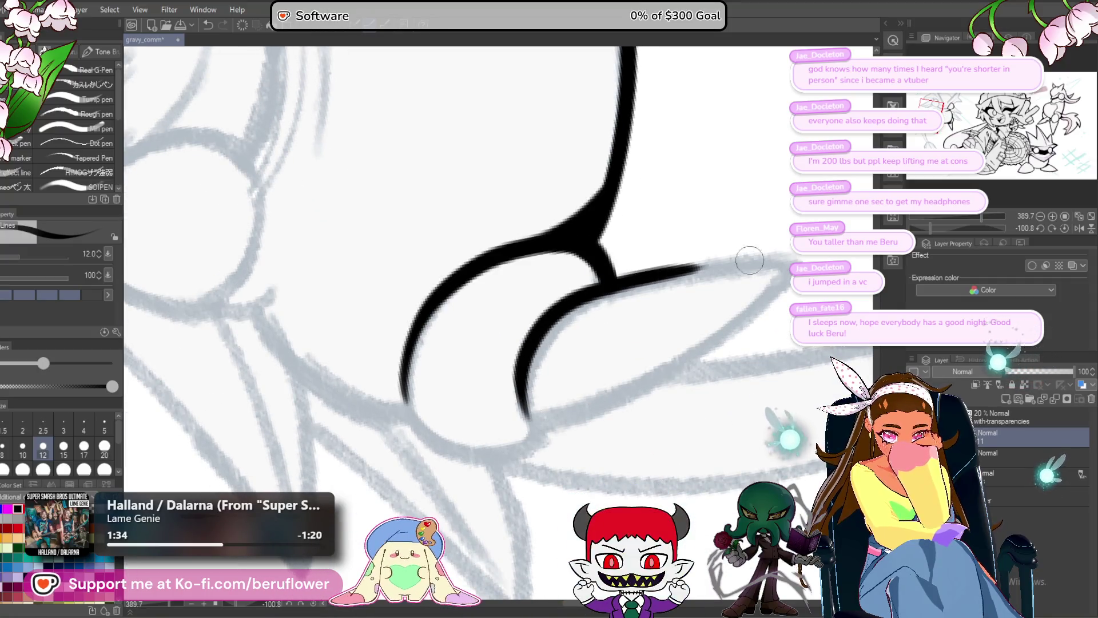
pyautogui.moveTo(929, 227); pyautogui.dragTo(962, 228)
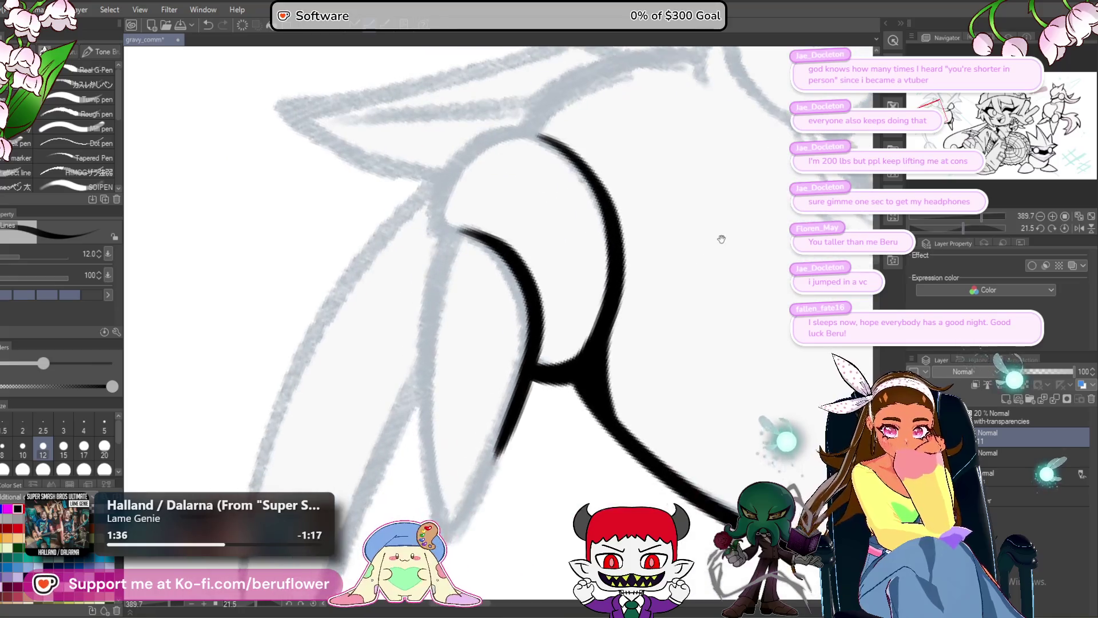
pyautogui.moveTo(502, 399); pyautogui.dragTo(450, 481)
pyautogui.moveTo(468, 179)
pyautogui.mouseDown()
pyautogui.moveTo(475, 243)
pyautogui.moveTo(433, 290)
pyautogui.moveTo(452, 557)
pyautogui.mouseUp()
# - Ink the outline up the left side and over the top, then retrace the limb line down to the curve bolder
pyautogui.moveTo(506, 440); pyautogui.dragTo(492, 534)
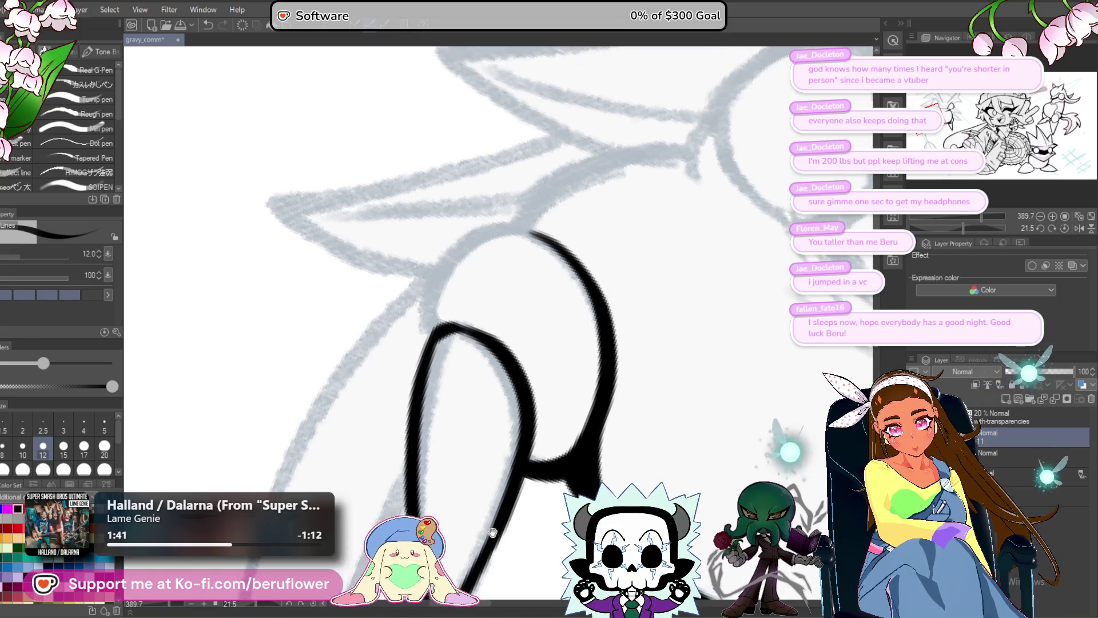
pyautogui.moveTo(444, 331)
pyautogui.mouseDown()
pyautogui.moveTo(422, 288)
pyautogui.moveTo(536, 230)
pyautogui.mouseUp()
pyautogui.moveTo(963, 228); pyautogui.dragTo(944, 227)
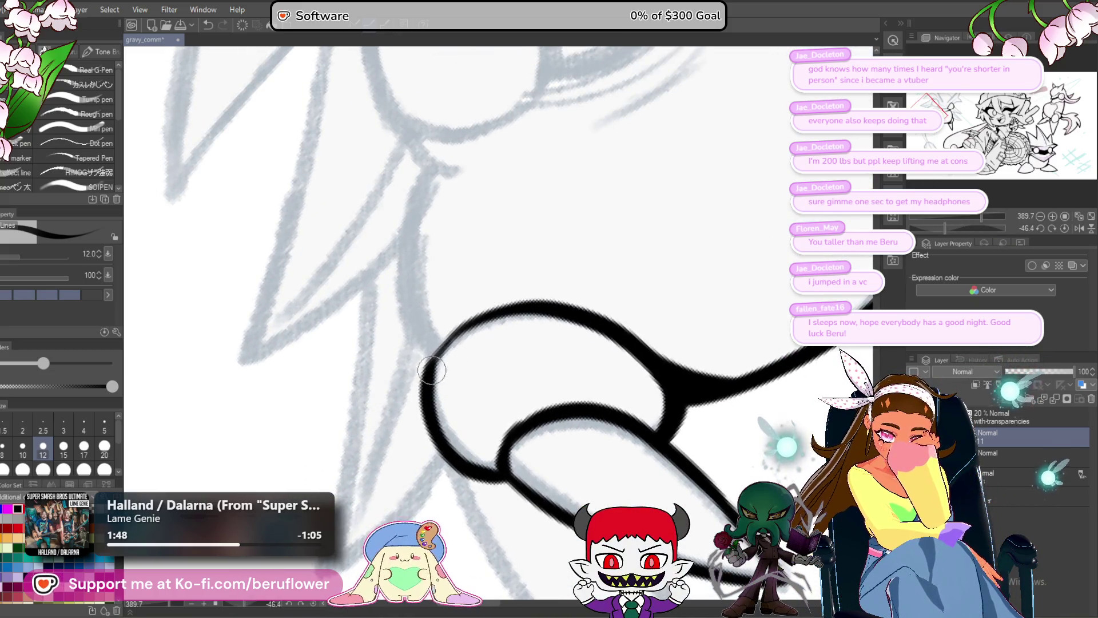
pyautogui.scroll(-3, 419, 394)
pyautogui.scroll(3, 430, 300)
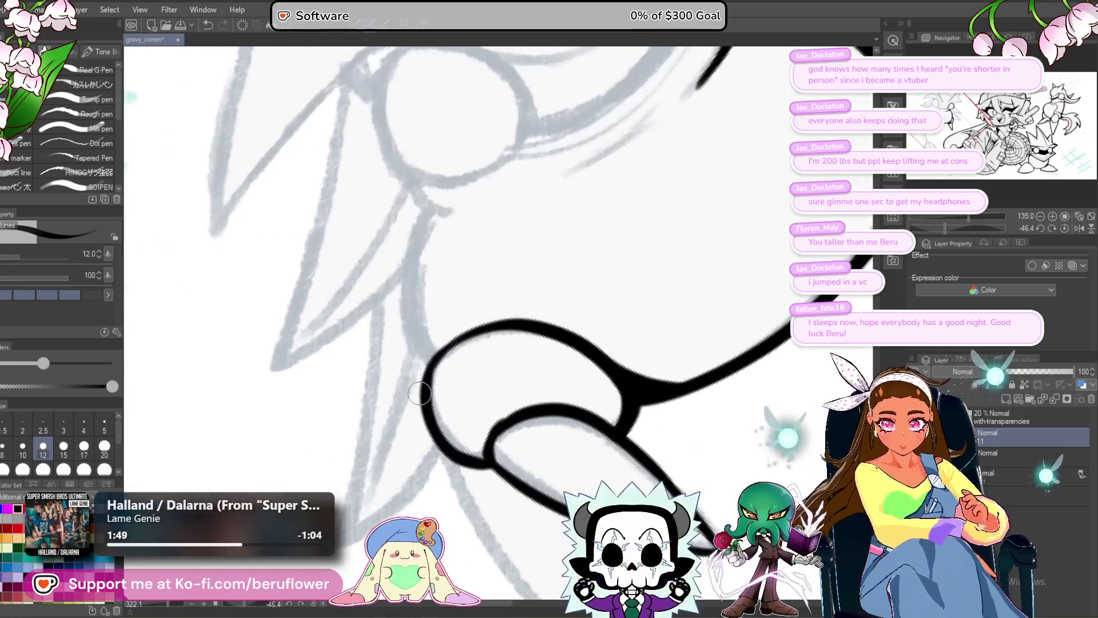
pyautogui.moveTo(419, 306); pyautogui.dragTo(433, 403)
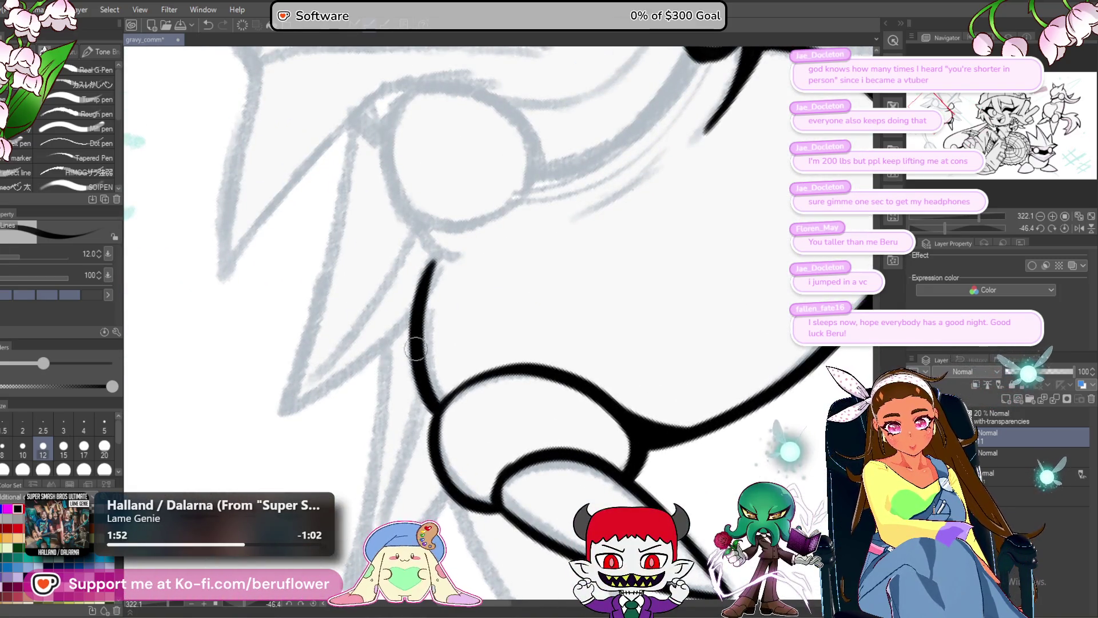
pyautogui.moveTo(418, 309); pyautogui.dragTo(433, 412)
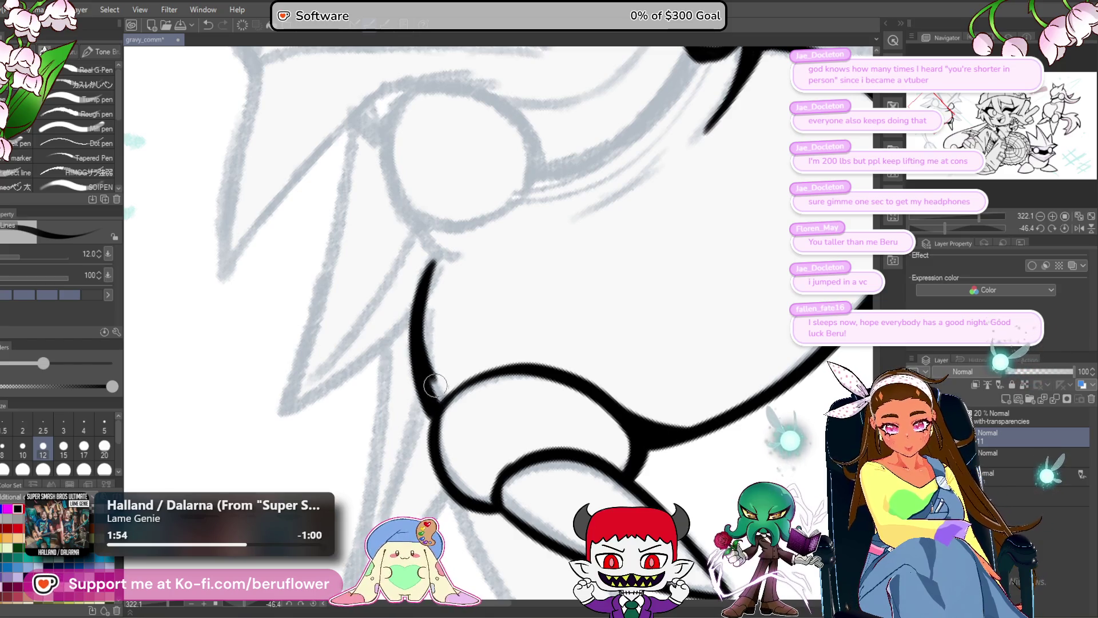
pyautogui.moveTo(939, 227); pyautogui.dragTo(988, 229)
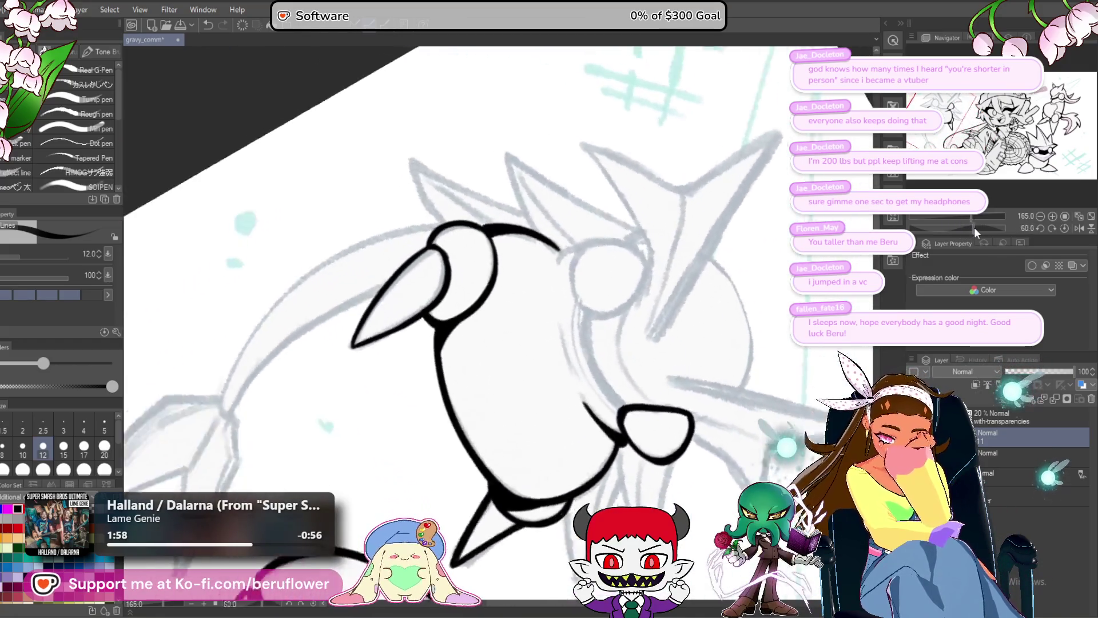
pyautogui.scroll(5, 418, 313)
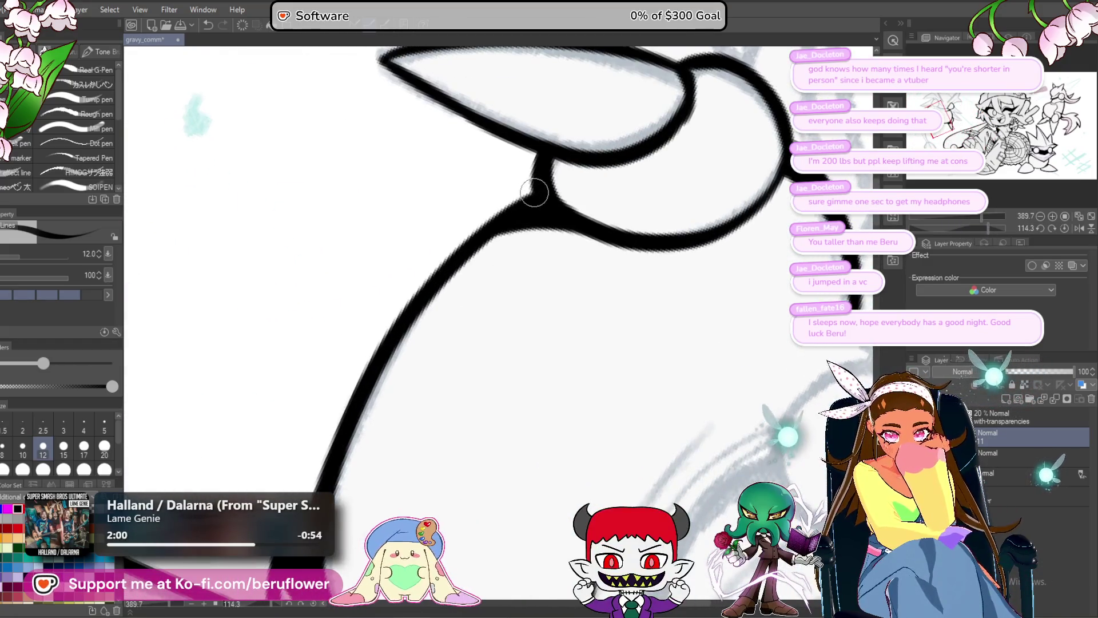
# - Retrace the head outline in black and refine the stroke along the circle's left edge
pyautogui.moveTo(527, 183)
pyautogui.mouseDown()
pyautogui.moveTo(379, 350)
pyautogui.moveTo(310, 502)
pyautogui.mouseUp()
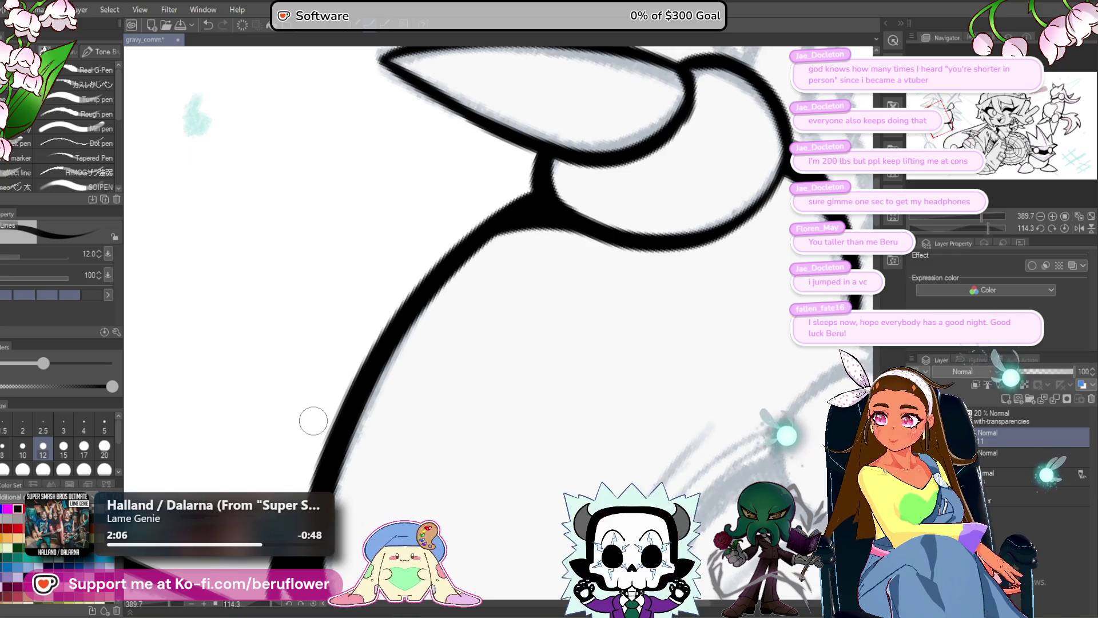
pyautogui.scroll(-4, 326, 431)
pyautogui.scroll(2, 313, 421)
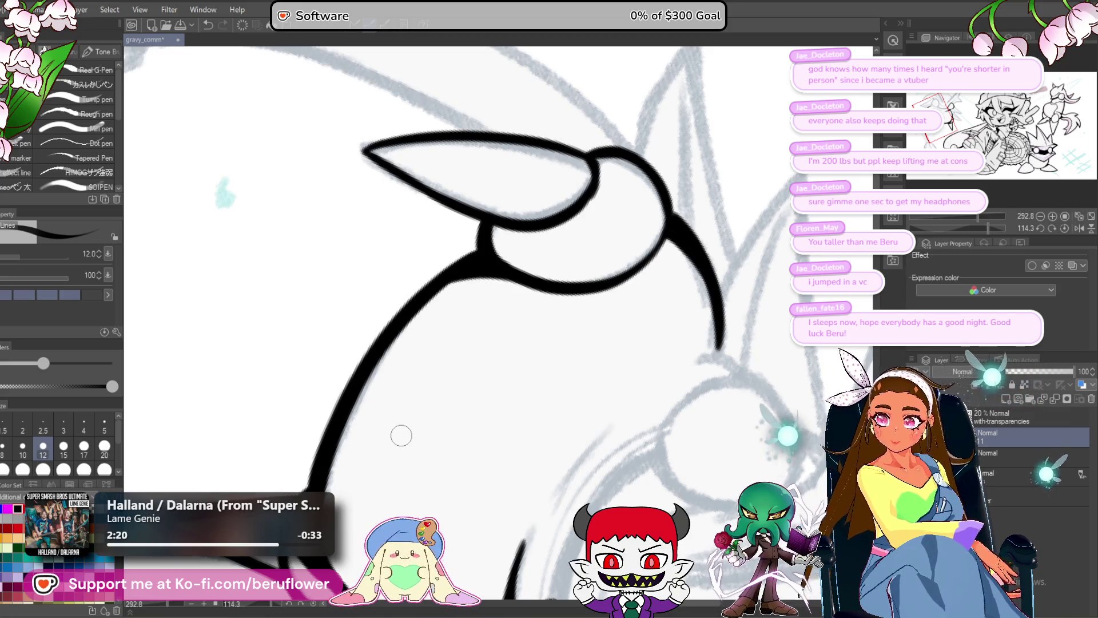
pyautogui.moveTo(480, 220); pyautogui.dragTo(491, 266)
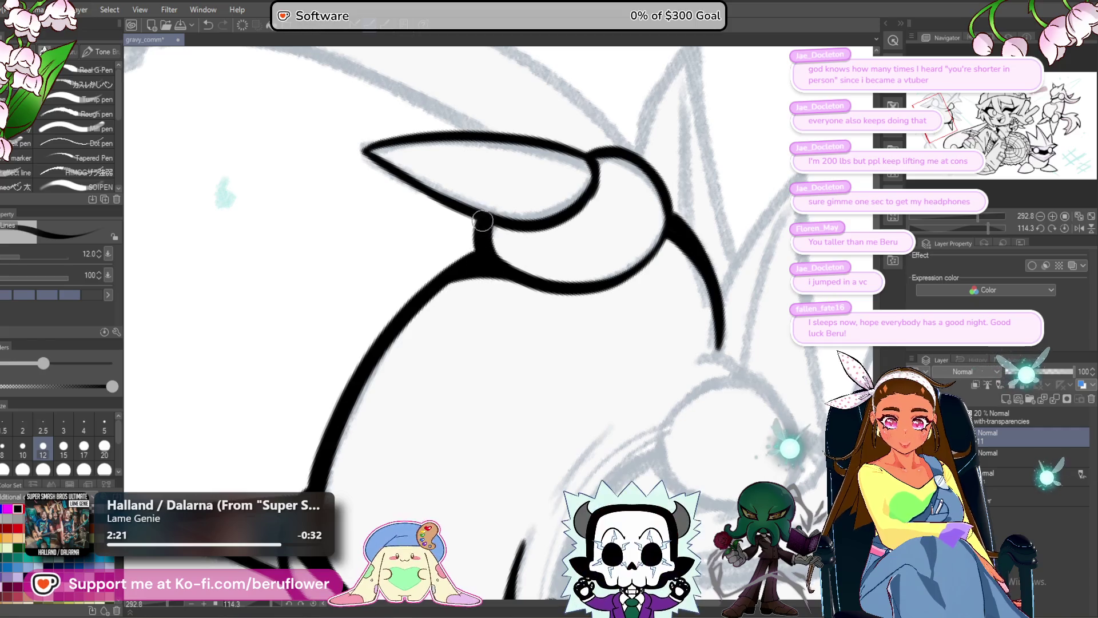
pyautogui.moveTo(479, 215); pyautogui.dragTo(494, 267)
pyautogui.scroll(5, 495, 267)
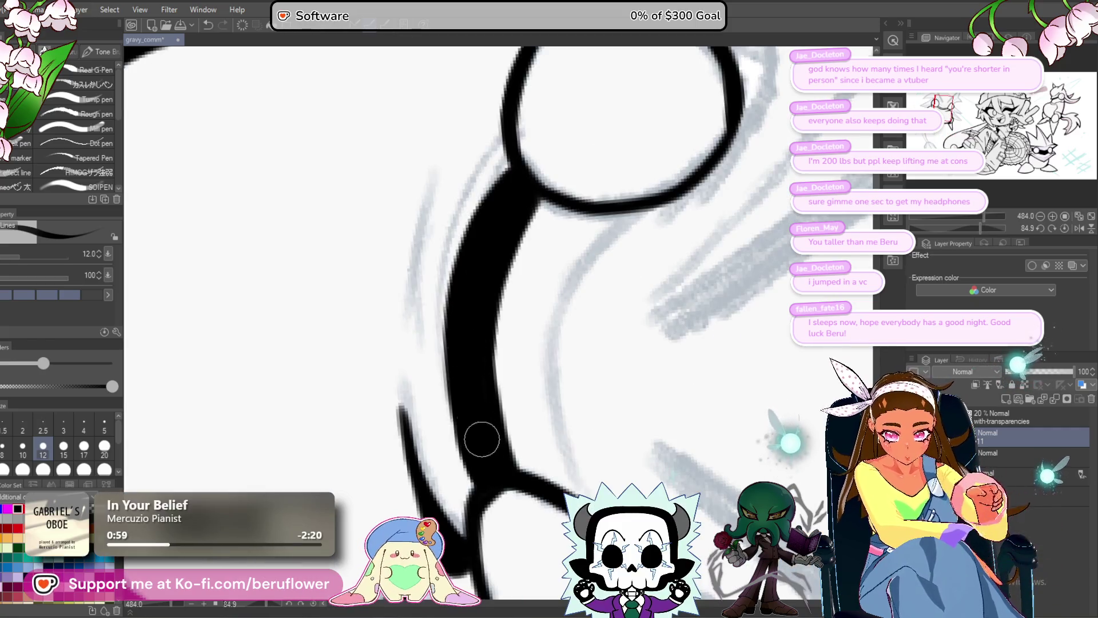
pyautogui.moveTo(502, 217)
pyautogui.mouseDown()
pyautogui.moveTo(497, 280)
pyautogui.moveTo(424, 403)
pyautogui.mouseUp()
pyautogui.scroll(-3, 709, 393)
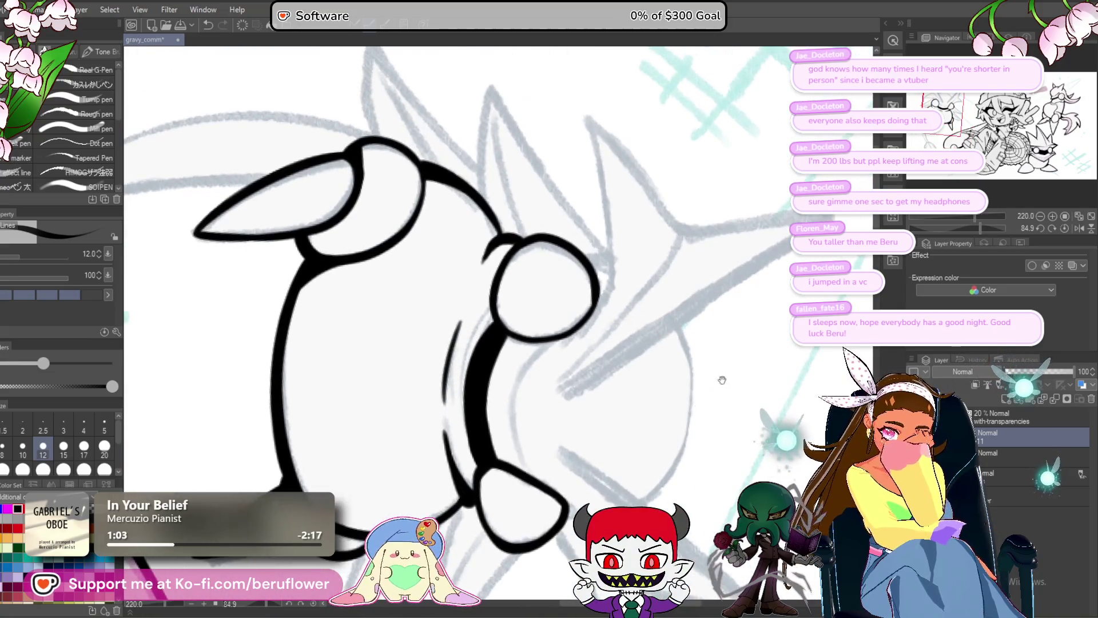
# - Reset rotation upright, ink a line from the left eye toward the band and a thin branching stroke
pyautogui.click(1067, 227)
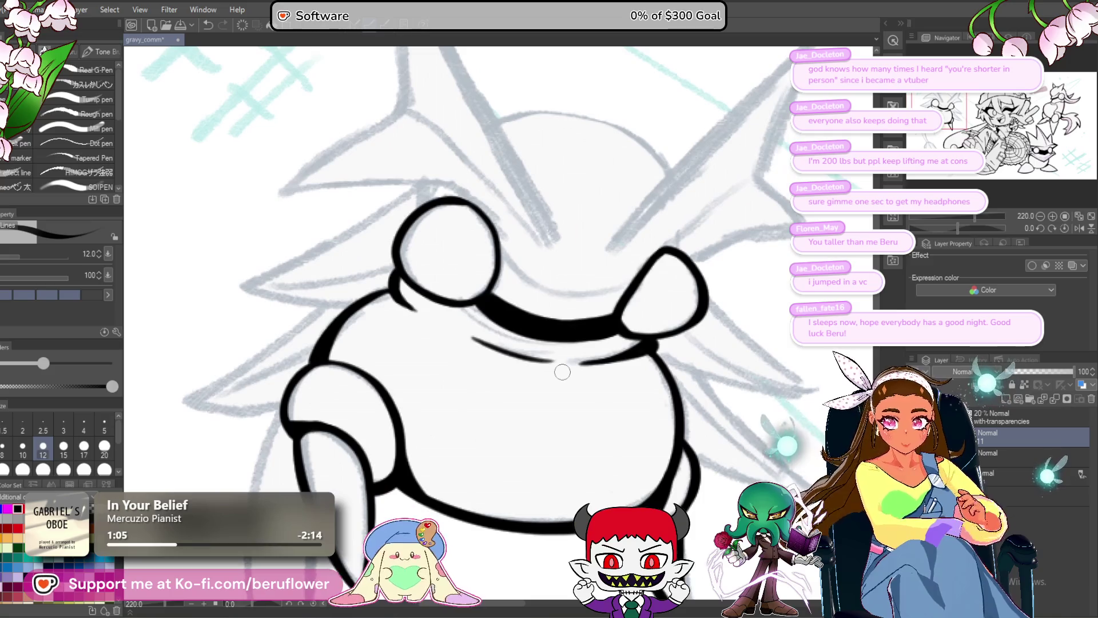
pyautogui.scroll(3, 456, 458)
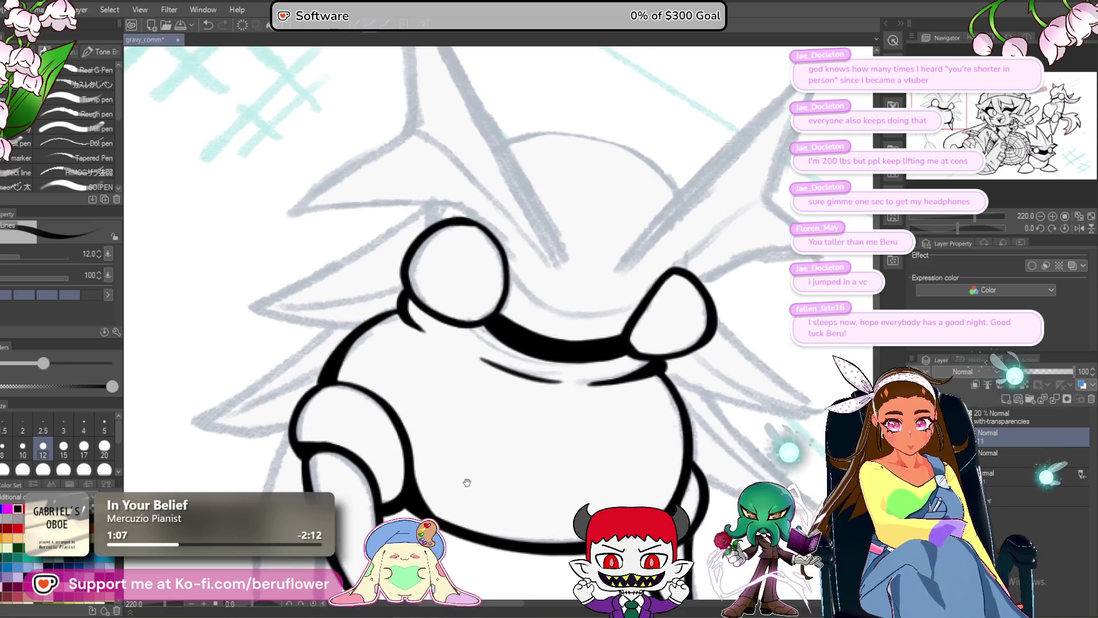
pyautogui.moveTo(459, 294); pyautogui.dragTo(500, 333)
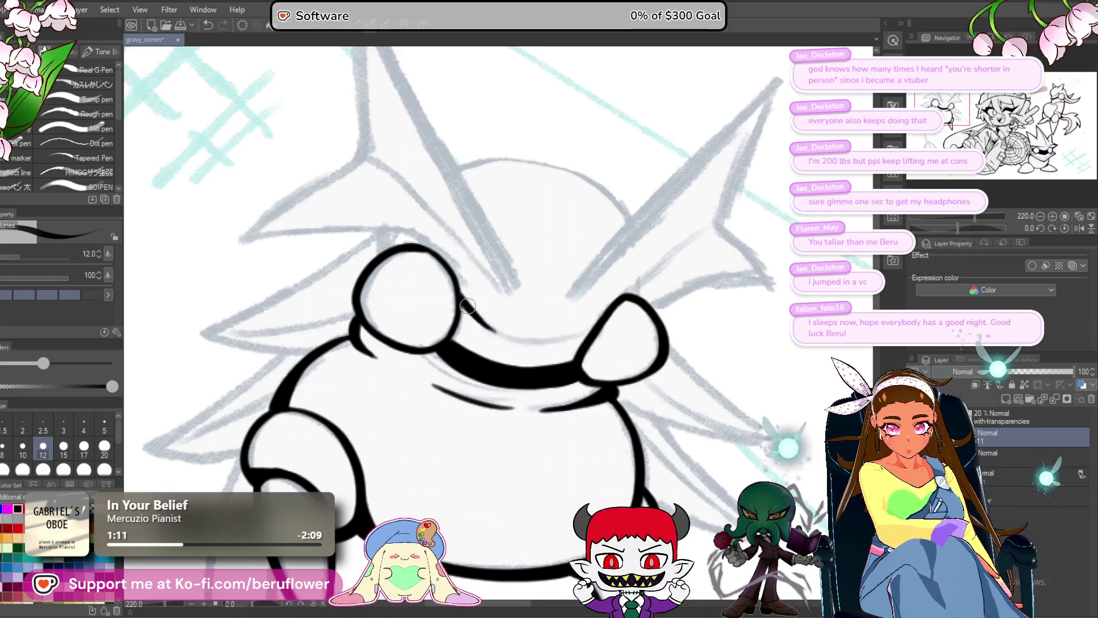
pyautogui.moveTo(960, 227); pyautogui.dragTo(875, 218)
pyautogui.scroll(2, 531, 304)
pyautogui.scroll(3, 532, 303)
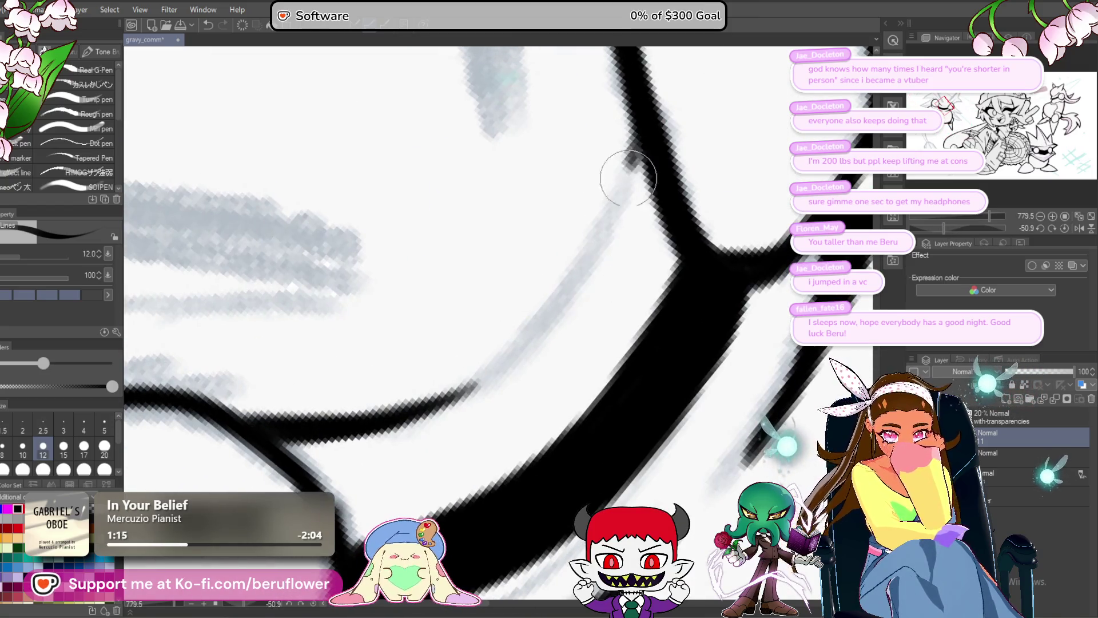
pyautogui.moveTo(635, 179)
pyautogui.mouseDown()
pyautogui.moveTo(544, 320)
pyautogui.moveTo(448, 387)
pyautogui.moveTo(502, 351)
pyautogui.moveTo(445, 405)
pyautogui.mouseUp()
pyautogui.scroll(-3, 445, 405)
# - Ink the long outline running down-left from the band
pyautogui.moveTo(605, 439)
pyautogui.mouseDown()
pyautogui.moveTo(636, 366)
pyautogui.moveTo(621, 398)
pyautogui.moveTo(581, 306)
pyautogui.mouseUp()
pyautogui.scroll(2, 581, 307)
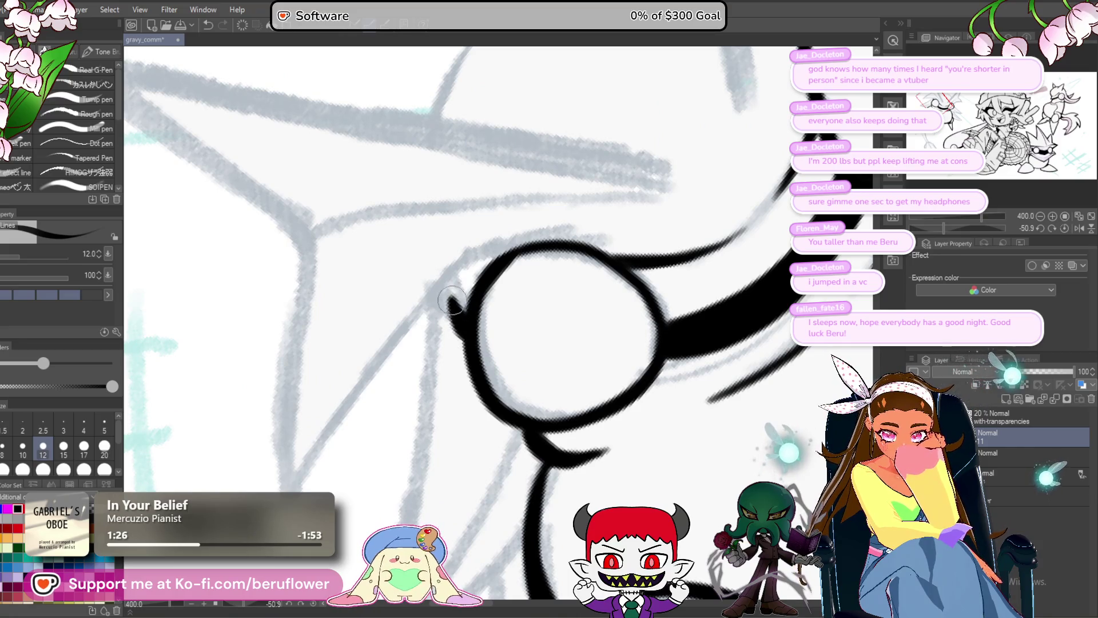
pyautogui.scroll(-3, 461, 337)
pyautogui.scroll(3, 463, 283)
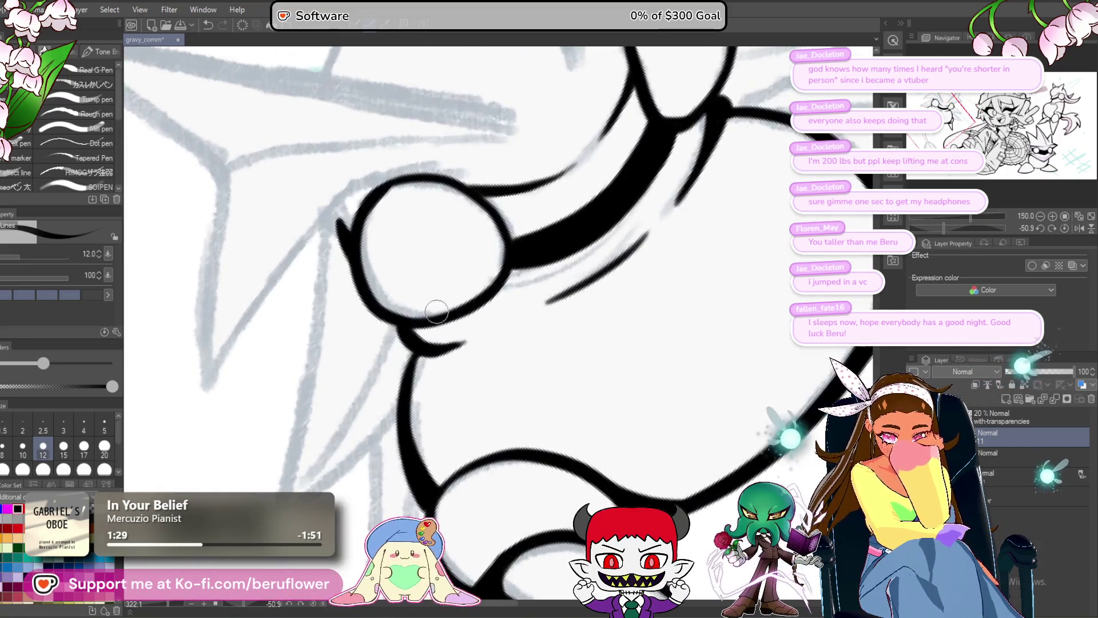
pyautogui.scroll(-1, 466, 239)
pyautogui.moveTo(457, 249); pyautogui.dragTo(413, 490)
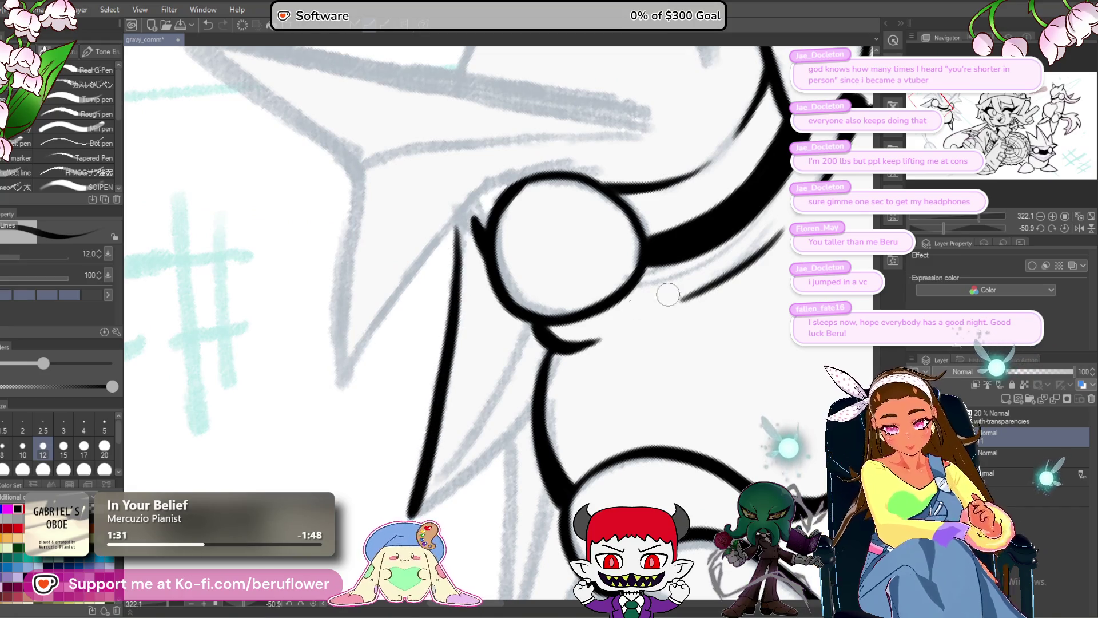
pyautogui.moveTo(962, 225)
pyautogui.mouseDown()
pyautogui.moveTo(948, 227)
pyautogui.moveTo(973, 233)
pyautogui.moveTo(943, 240)
pyautogui.mouseUp()
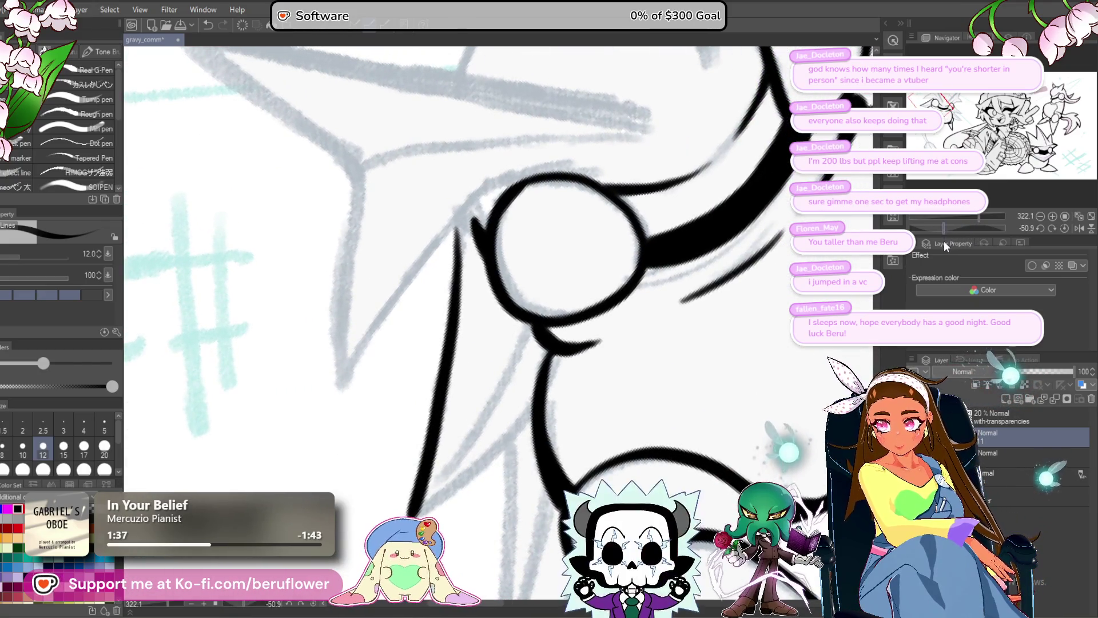
# - Rotate the canvas to about 130 degrees and ink a long stroke up to the claw's spike tip
pyautogui.moveTo(943, 240); pyautogui.dragTo(902, 256)
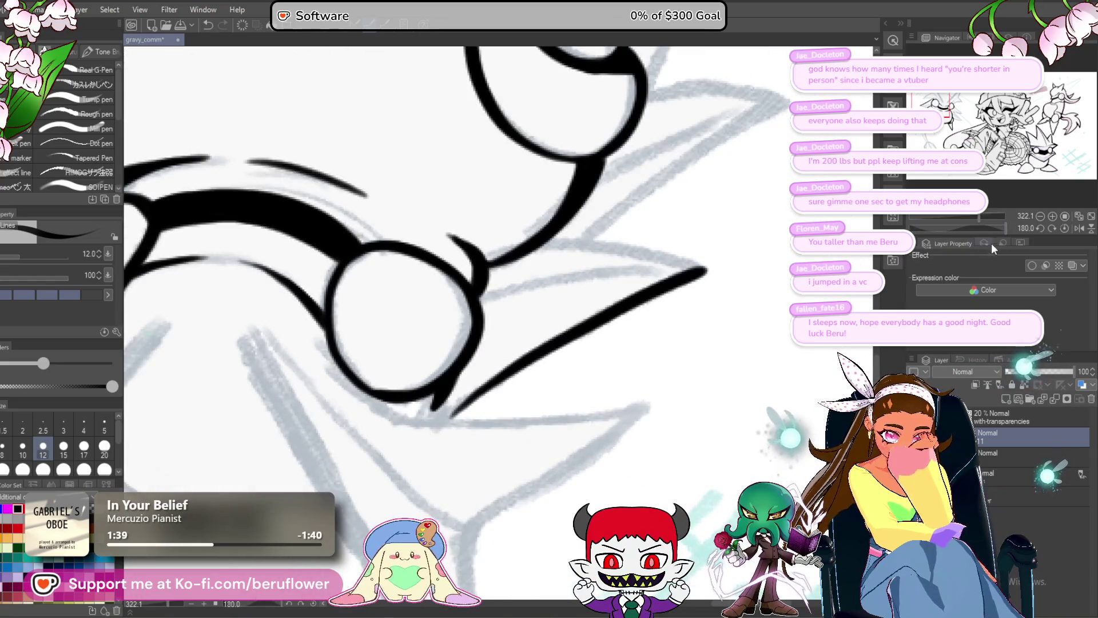
pyautogui.moveTo(1002, 226); pyautogui.dragTo(992, 227)
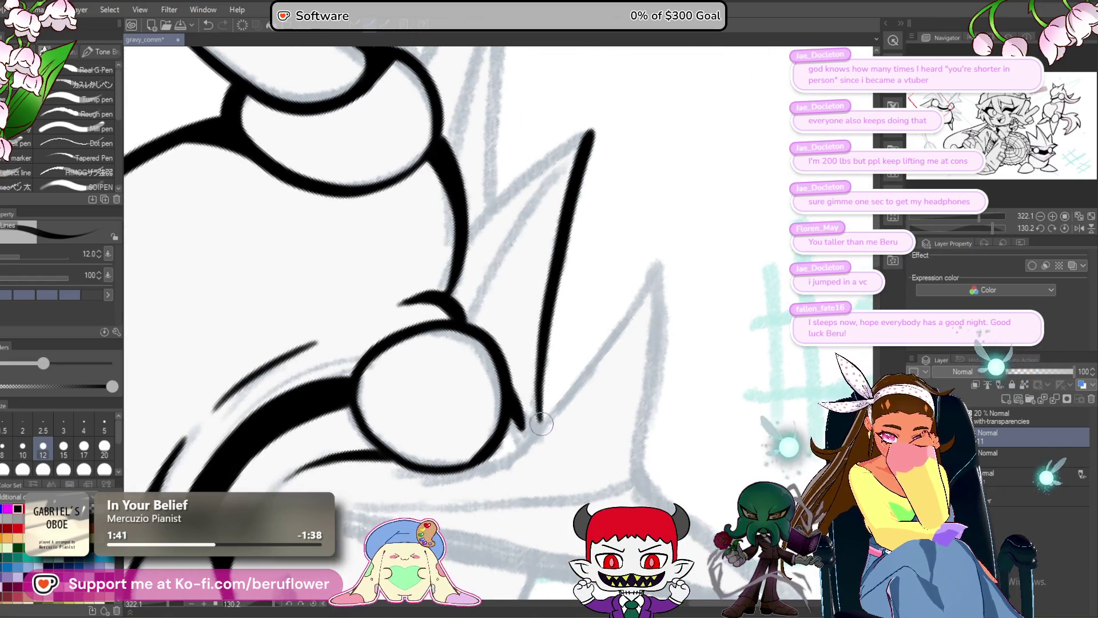
pyautogui.scroll(3, 554, 300)
pyautogui.moveTo(434, 359)
pyautogui.mouseDown()
pyautogui.moveTo(642, 195)
pyautogui.moveTo(429, 354)
pyautogui.moveTo(420, 335)
pyautogui.moveTo(406, 352)
pyautogui.mouseUp()
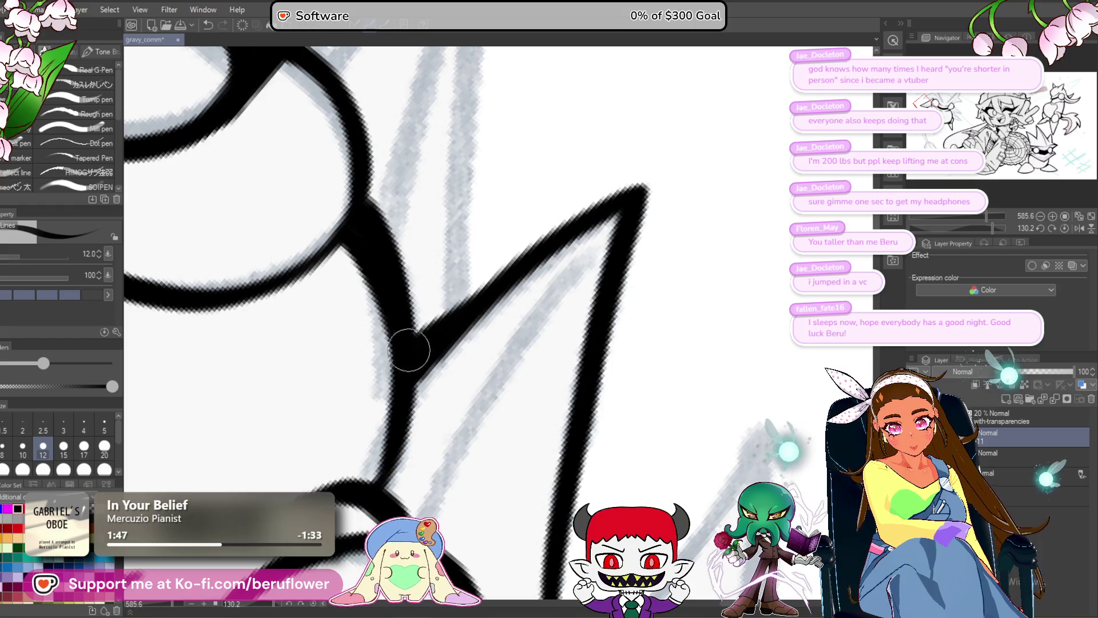
pyautogui.scroll(-2, 478, 286)
# - Ink the inner spike line, redrawing it thicker and darker
pyautogui.moveTo(438, 442); pyautogui.dragTo(600, 228)
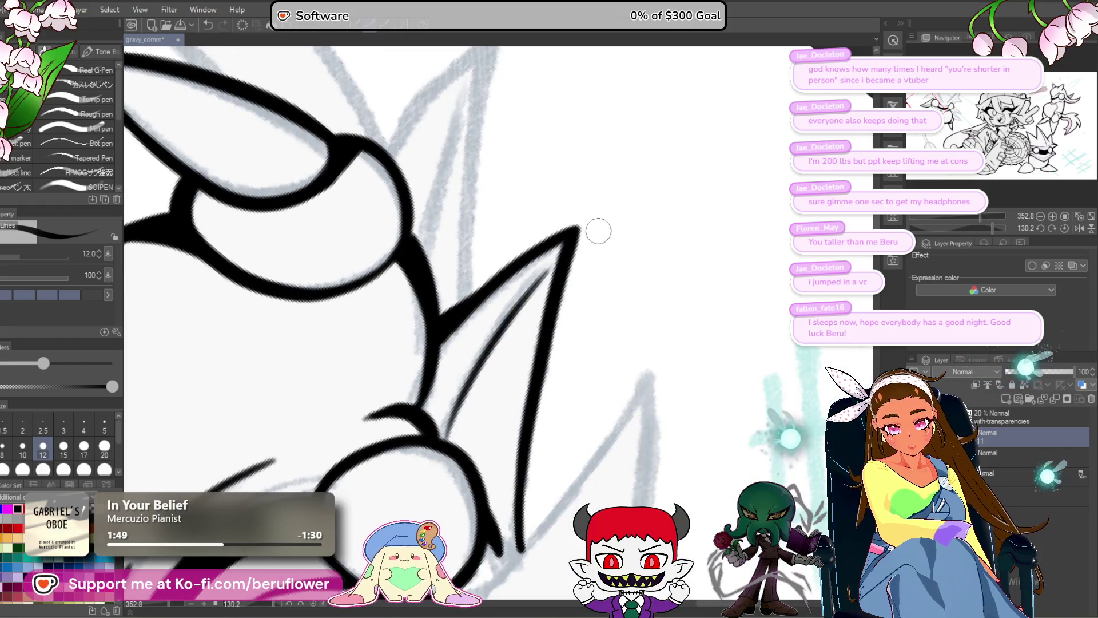
pyautogui.moveTo(441, 433); pyautogui.dragTo(571, 236)
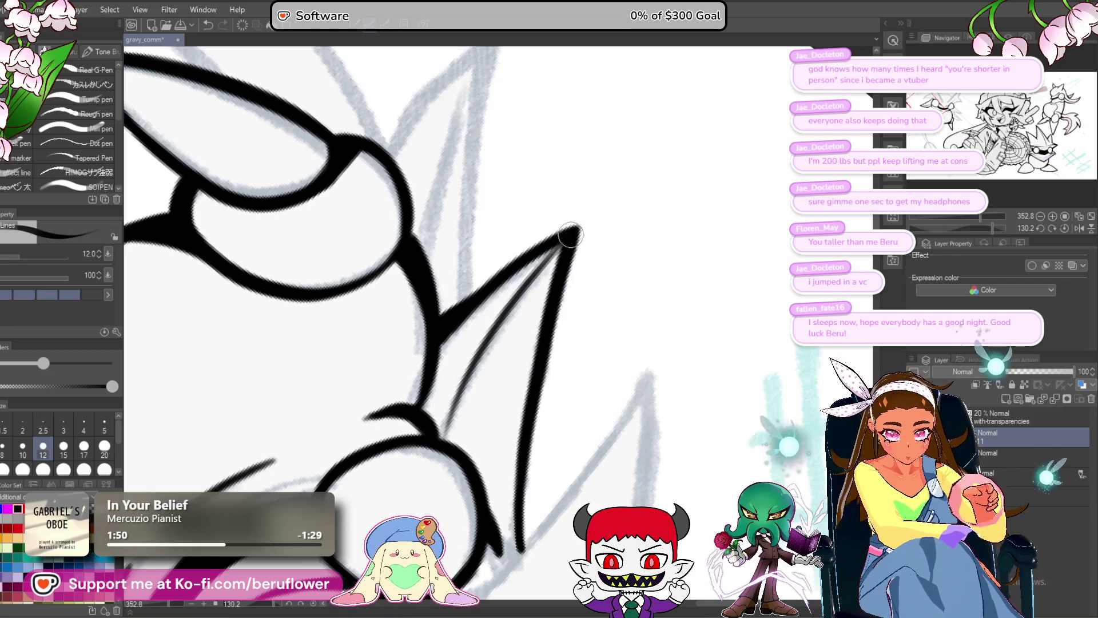
pyautogui.moveTo(470, 369); pyautogui.dragTo(442, 434)
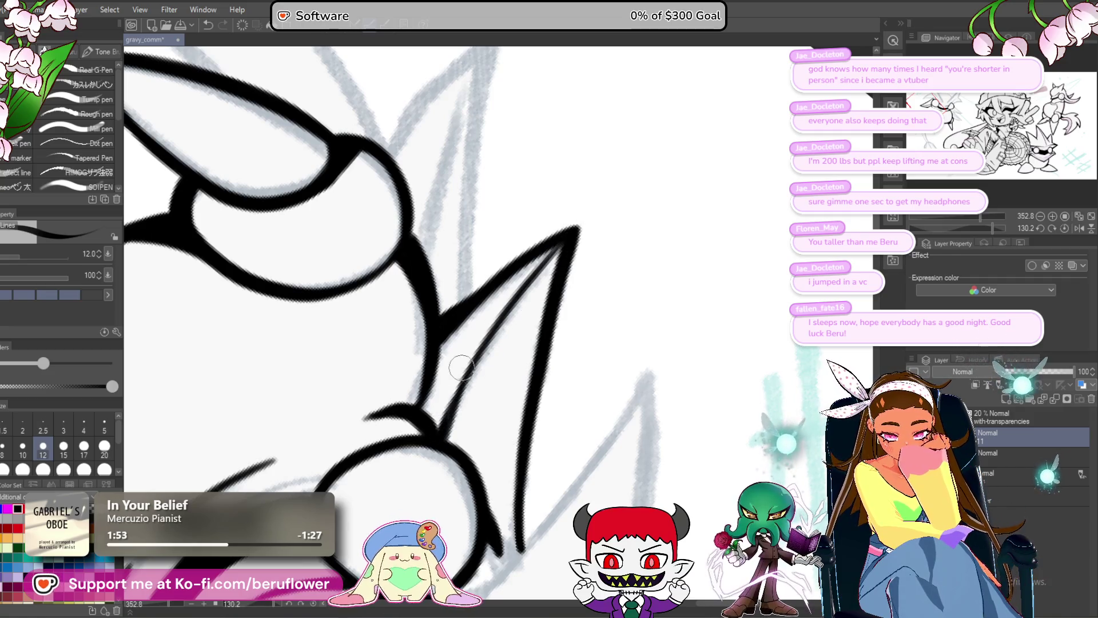
pyautogui.scroll(-3, 462, 367)
pyautogui.scroll(2, 461, 368)
pyautogui.scroll(-2, 462, 368)
pyautogui.scroll(2, 444, 448)
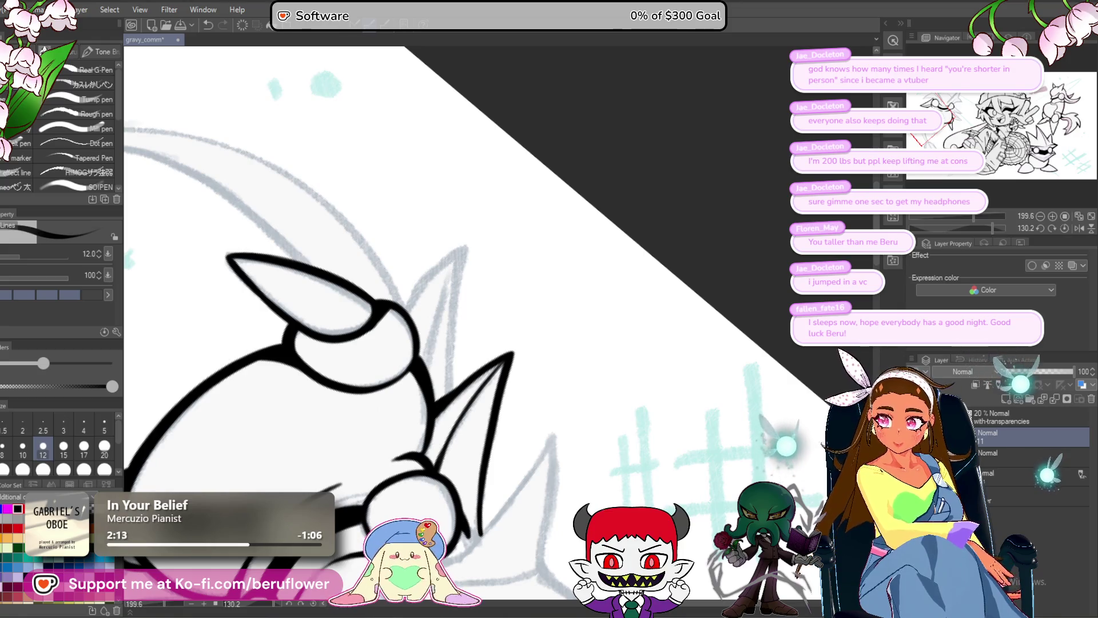
# - Ink the back spike's outline and right edge from the tip, thickening and darkening the line
pyautogui.moveTo(451, 400); pyautogui.dragTo(446, 372)
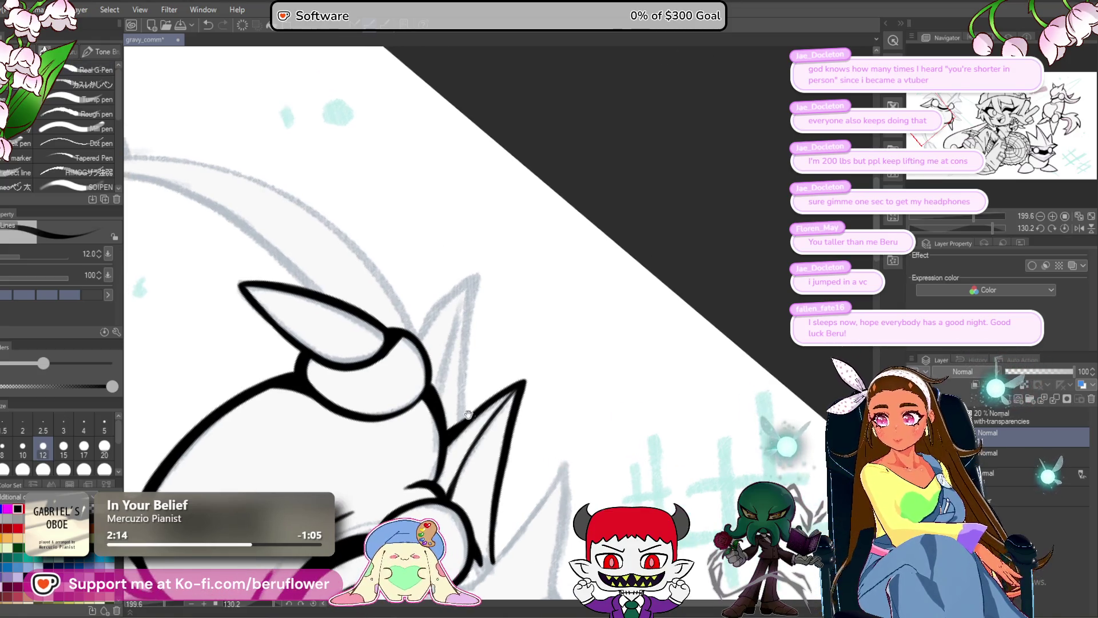
pyautogui.scroll(2, 446, 372)
pyautogui.scroll(2, 454, 344)
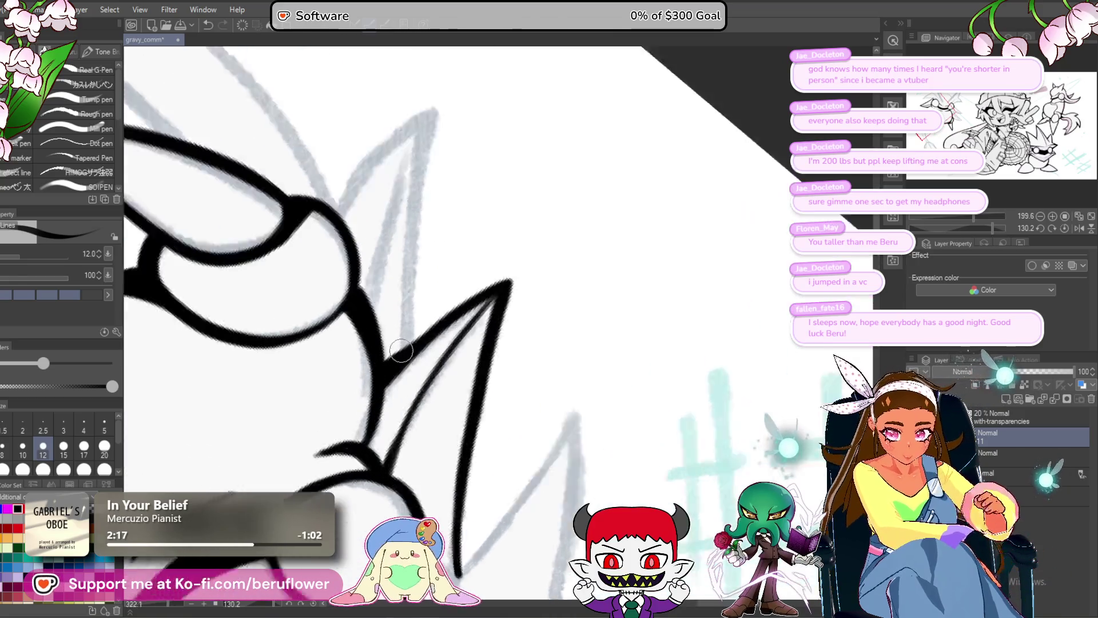
pyautogui.moveTo(455, 328)
pyautogui.mouseDown()
pyautogui.moveTo(368, 344)
pyautogui.moveTo(478, 232)
pyautogui.mouseUp()
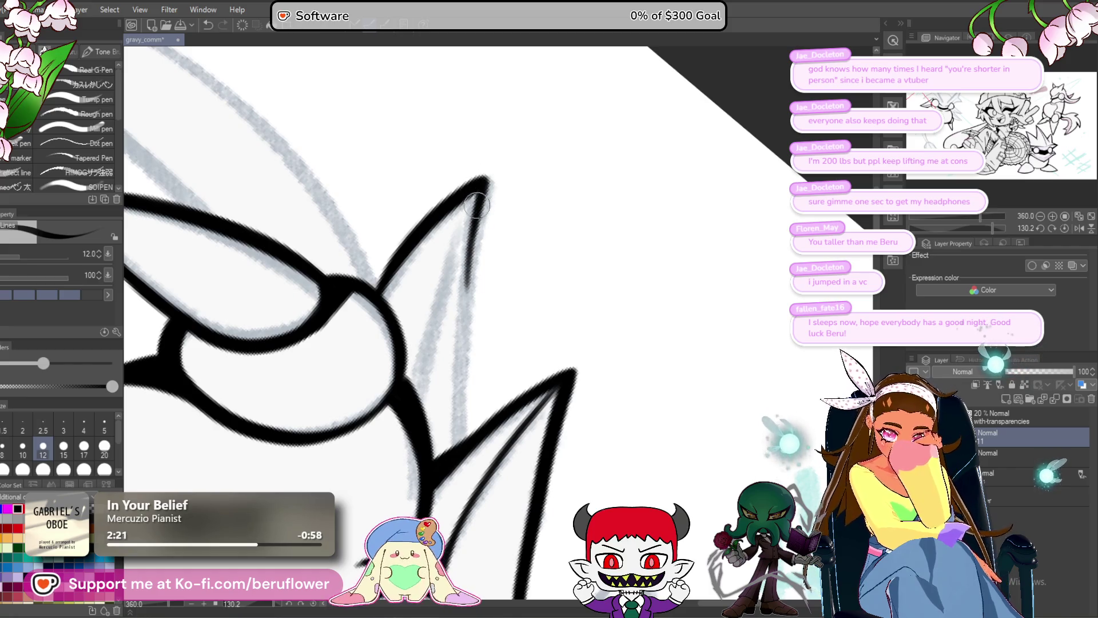
pyautogui.moveTo(482, 184); pyautogui.dragTo(468, 436)
pyautogui.moveTo(461, 343); pyautogui.dragTo(468, 446)
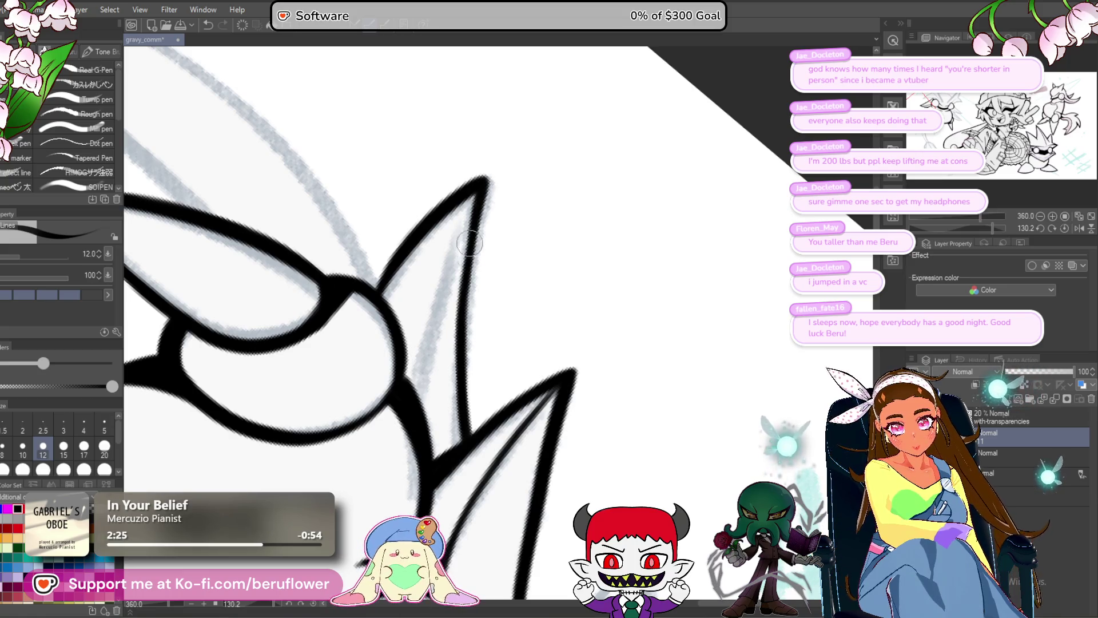
pyautogui.moveTo(474, 203); pyautogui.dragTo(454, 378)
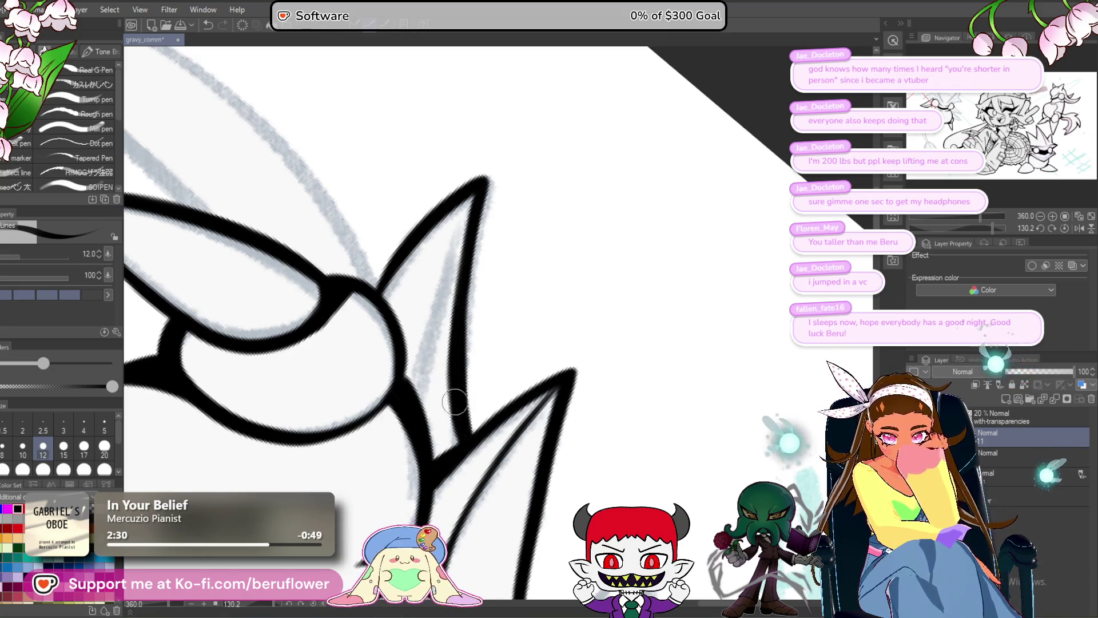
pyautogui.scroll(-5, 454, 391)
pyautogui.scroll(3, 455, 412)
pyautogui.scroll(3, 458, 442)
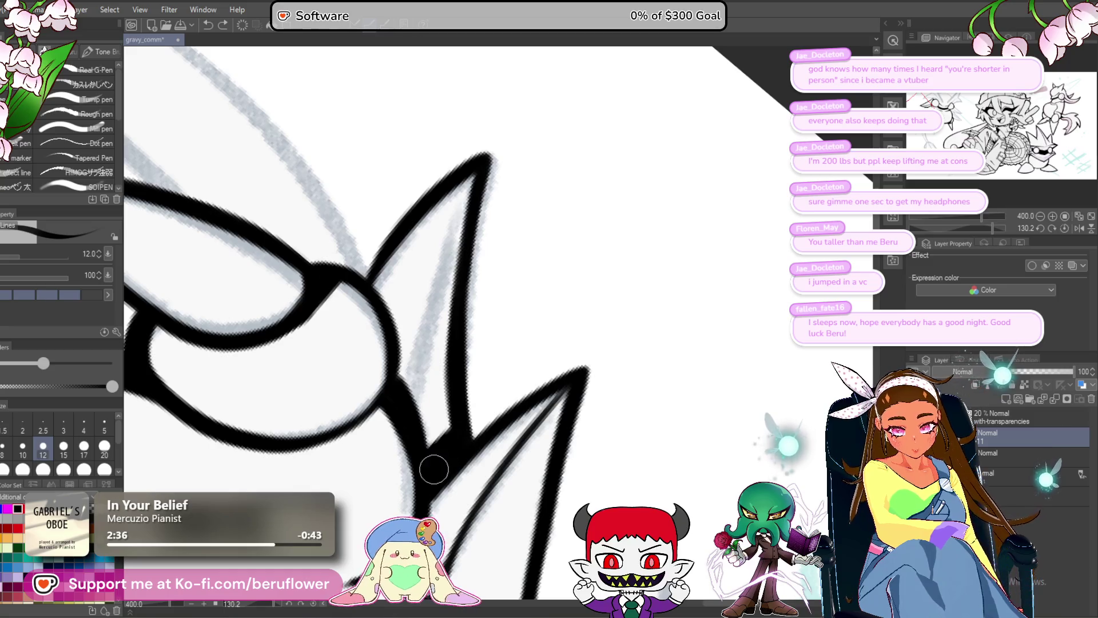
pyautogui.scroll(-2, 461, 411)
pyautogui.scroll(1, 461, 410)
pyautogui.moveTo(493, 156)
pyautogui.mouseDown()
pyautogui.moveTo(433, 326)
pyautogui.moveTo(420, 441)
pyautogui.moveTo(463, 395)
pyautogui.mouseUp()
pyautogui.scroll(-1, 426, 411)
pyautogui.scroll(2, 425, 411)
pyautogui.scroll(-1, 463, 396)
pyautogui.scroll(-2, 463, 396)
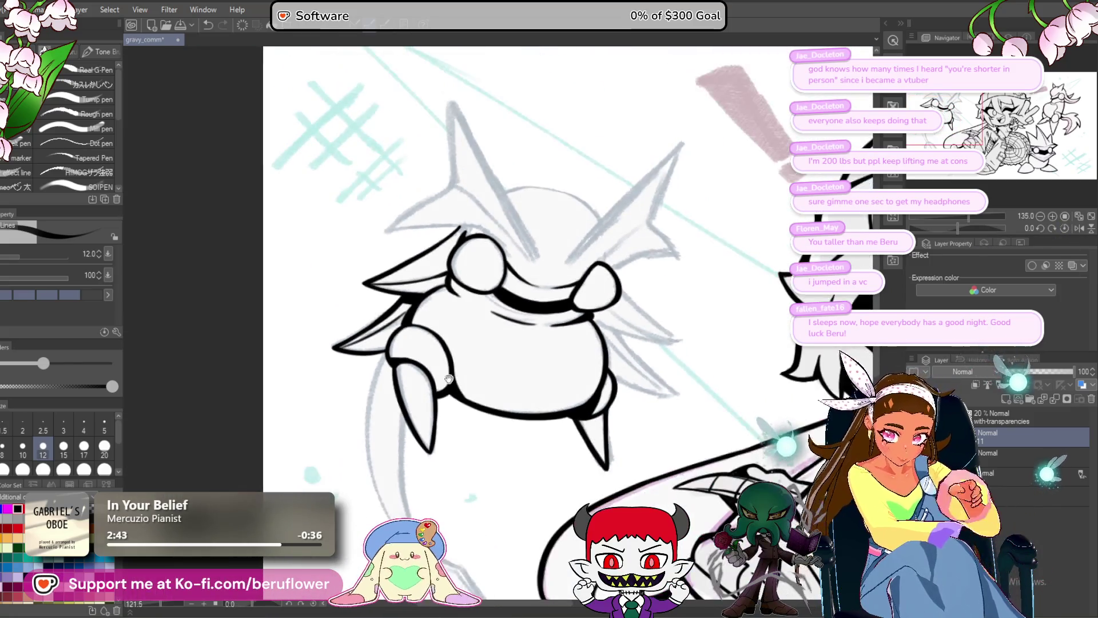
# - Rotate the canvas for the tail and ink its outer arc, extending the outline downward
pyautogui.moveTo(596, 384)
pyautogui.mouseDown()
pyautogui.moveTo(607, 327)
pyautogui.moveTo(705, 351)
pyautogui.mouseUp()
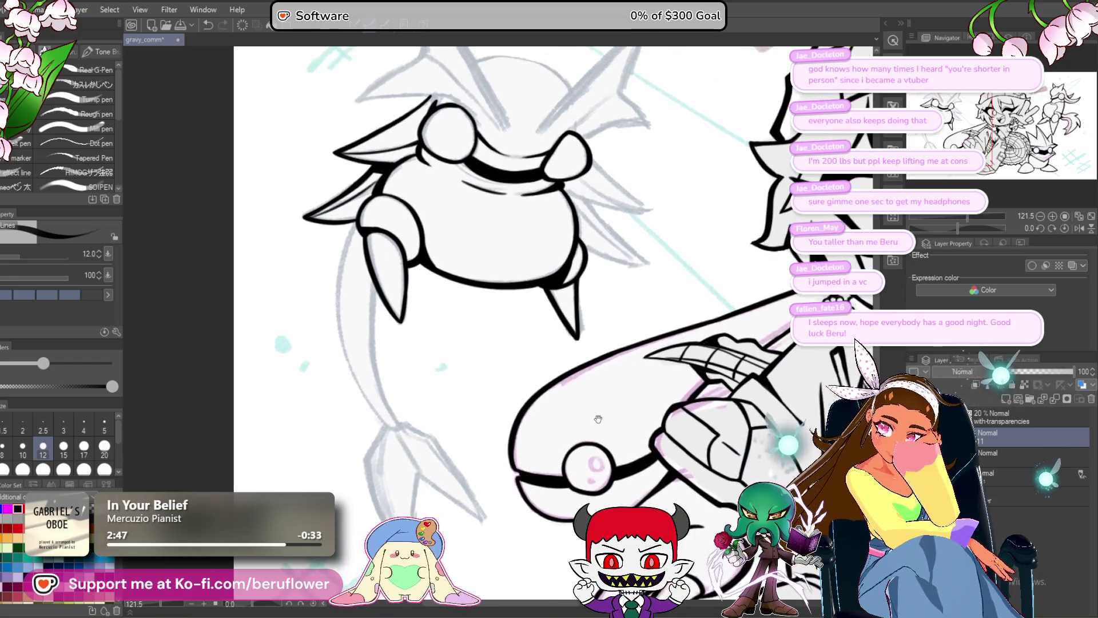
pyautogui.click(972, 226)
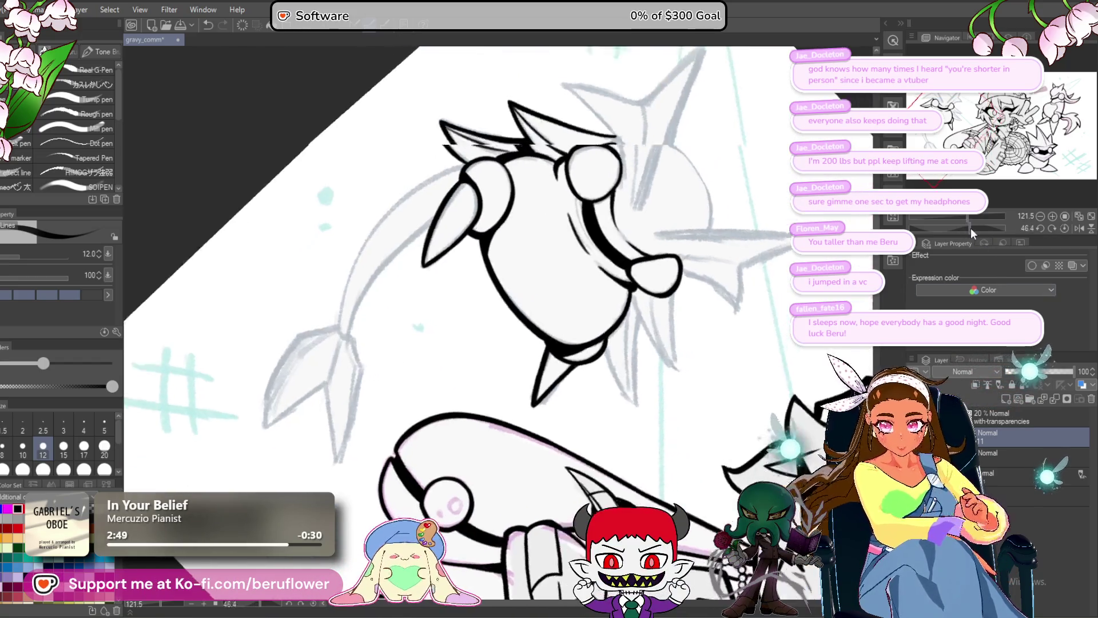
pyautogui.scroll(2, 449, 266)
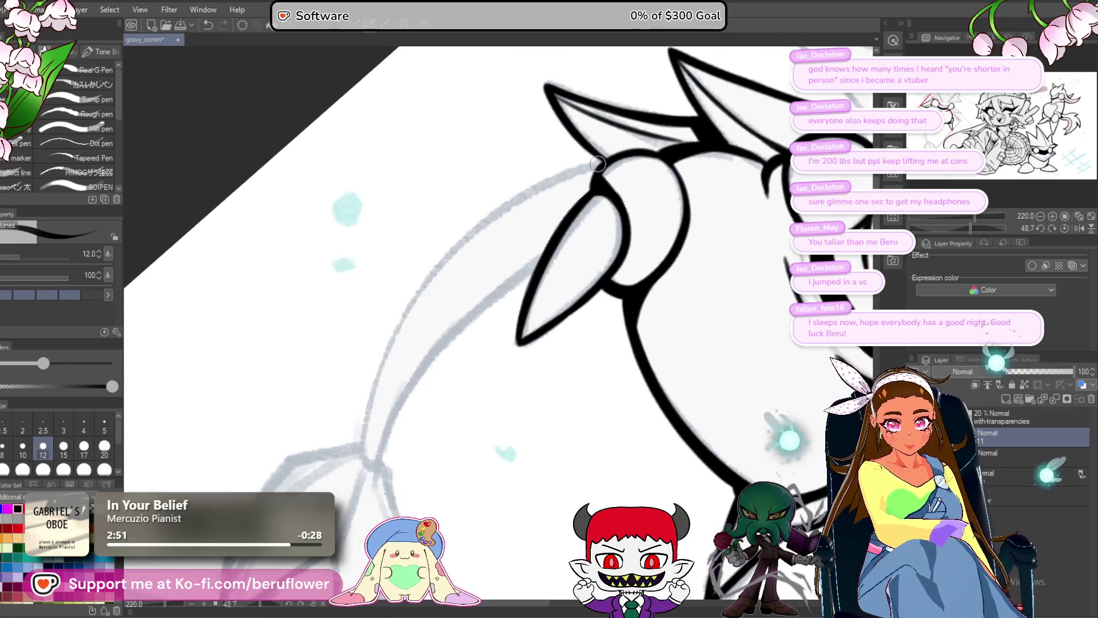
pyautogui.moveTo(553, 178)
pyautogui.mouseDown()
pyautogui.moveTo(392, 318)
pyautogui.moveTo(360, 489)
pyautogui.mouseUp()
pyautogui.scroll(1, 514, 301)
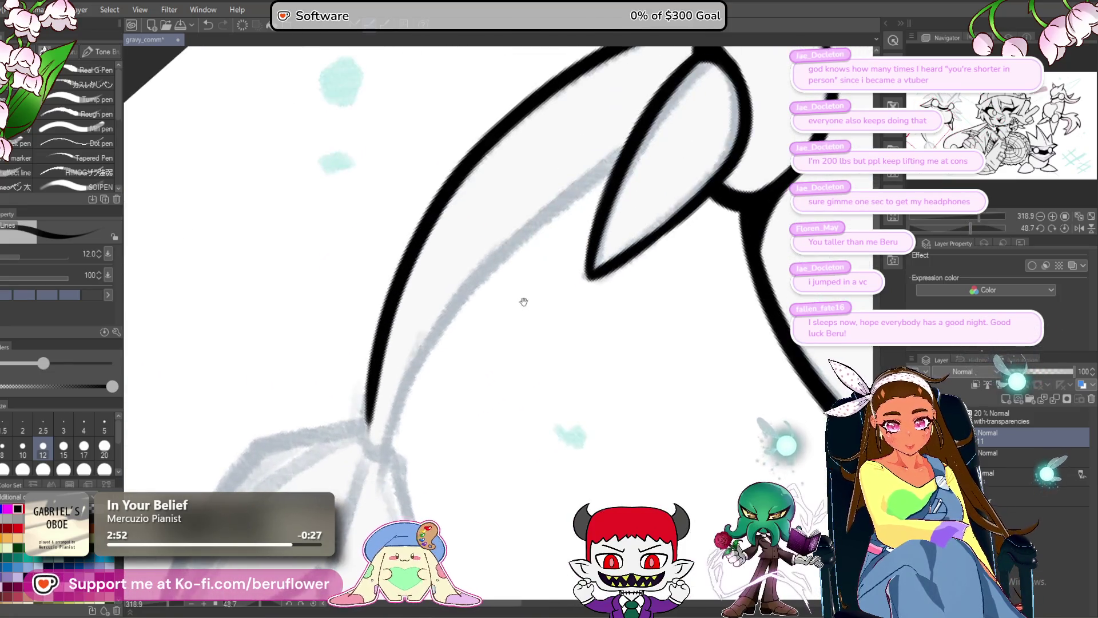
pyautogui.moveTo(530, 237)
pyautogui.mouseDown()
pyautogui.moveTo(437, 313)
pyautogui.moveTo(497, 257)
pyautogui.moveTo(450, 322)
pyautogui.mouseUp()
pyautogui.moveTo(489, 254); pyautogui.dragTo(476, 294)
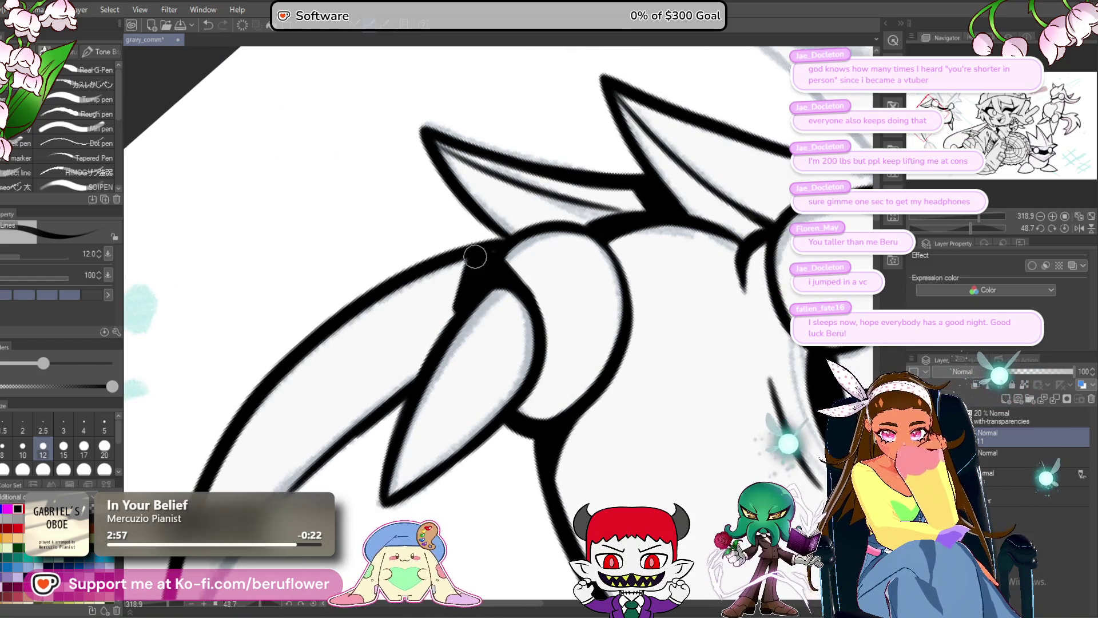
pyautogui.scroll(-3, 529, 188)
pyautogui.scroll(3, 549, 197)
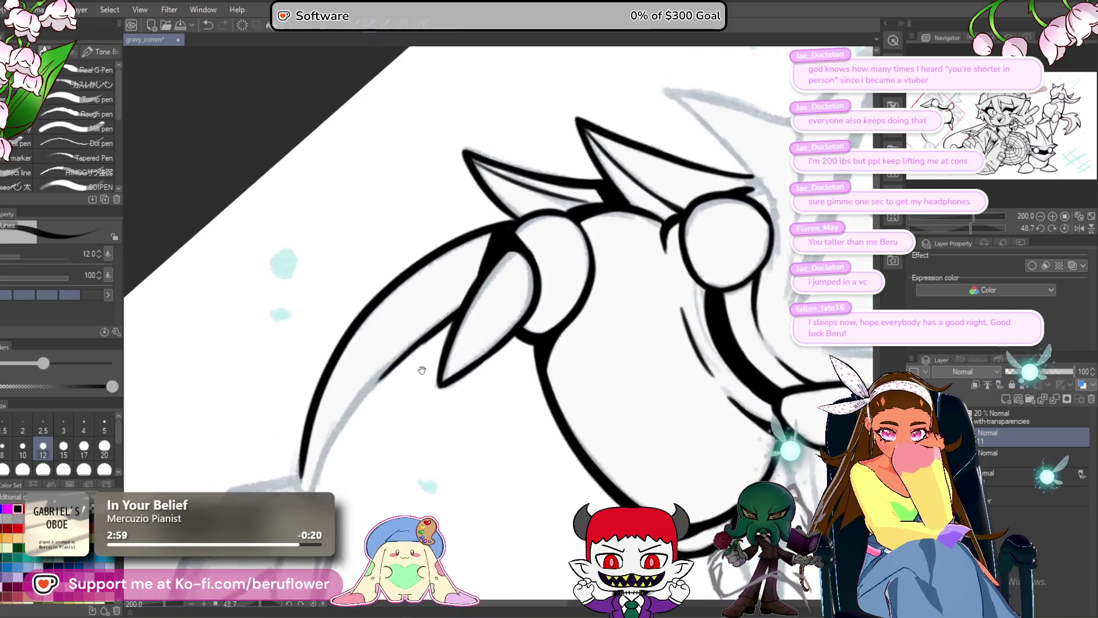
# - Ink and retrace the tail's inner edge, joining both line ends into a rounded tip
pyautogui.moveTo(549, 197); pyautogui.dragTo(590, 212)
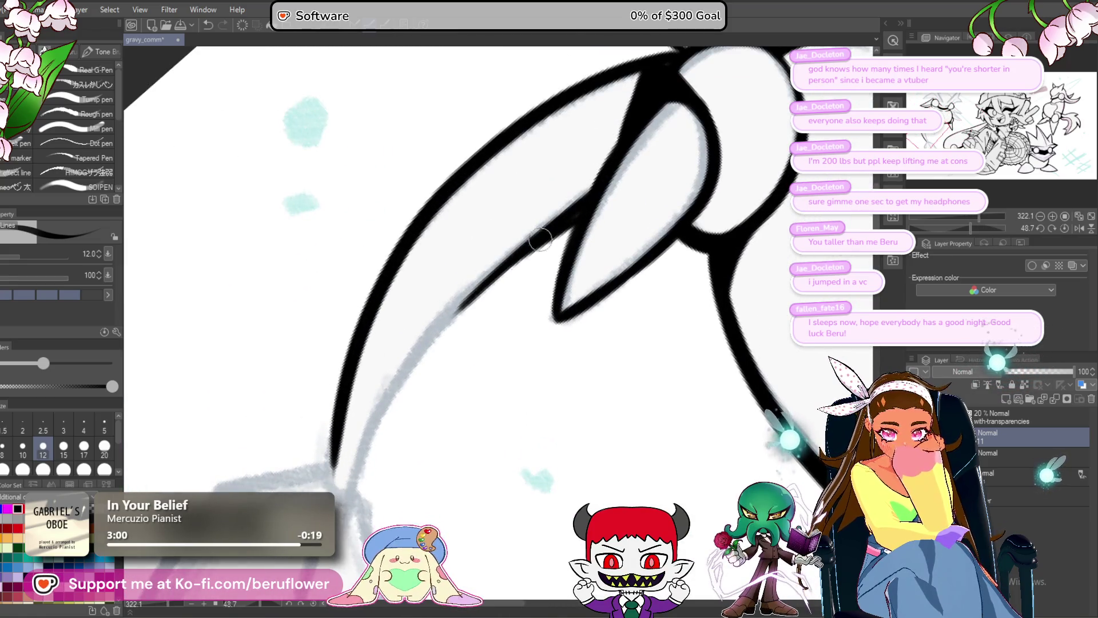
pyautogui.moveTo(519, 250); pyautogui.dragTo(365, 463)
pyautogui.moveTo(466, 306)
pyautogui.mouseDown()
pyautogui.moveTo(349, 487)
pyautogui.moveTo(388, 403)
pyautogui.moveTo(378, 319)
pyautogui.mouseUp()
pyautogui.moveTo(369, 398)
pyautogui.mouseDown()
pyautogui.moveTo(378, 412)
pyautogui.moveTo(401, 310)
pyautogui.moveTo(408, 388)
pyautogui.moveTo(452, 350)
pyautogui.moveTo(483, 278)
pyautogui.mouseUp()
pyautogui.scroll(-3, 373, 403)
pyautogui.scroll(2, 378, 391)
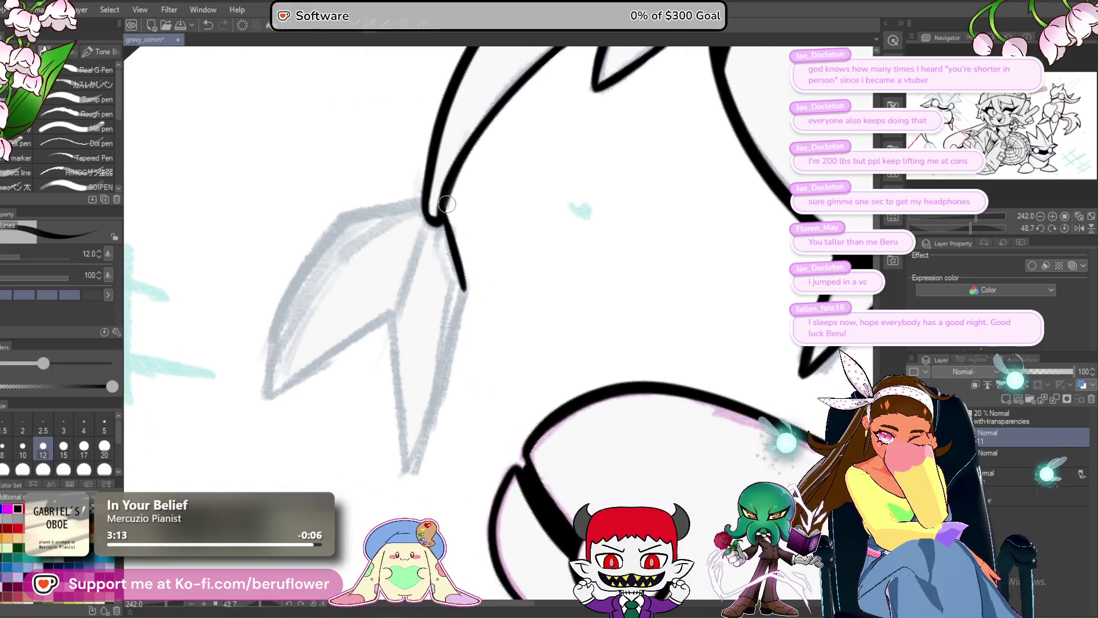
# - Undo and redraw the long tail line thicker, then ink the fin's upper edge and edge down from its tip
pyautogui.moveTo(444, 220); pyautogui.dragTo(429, 258)
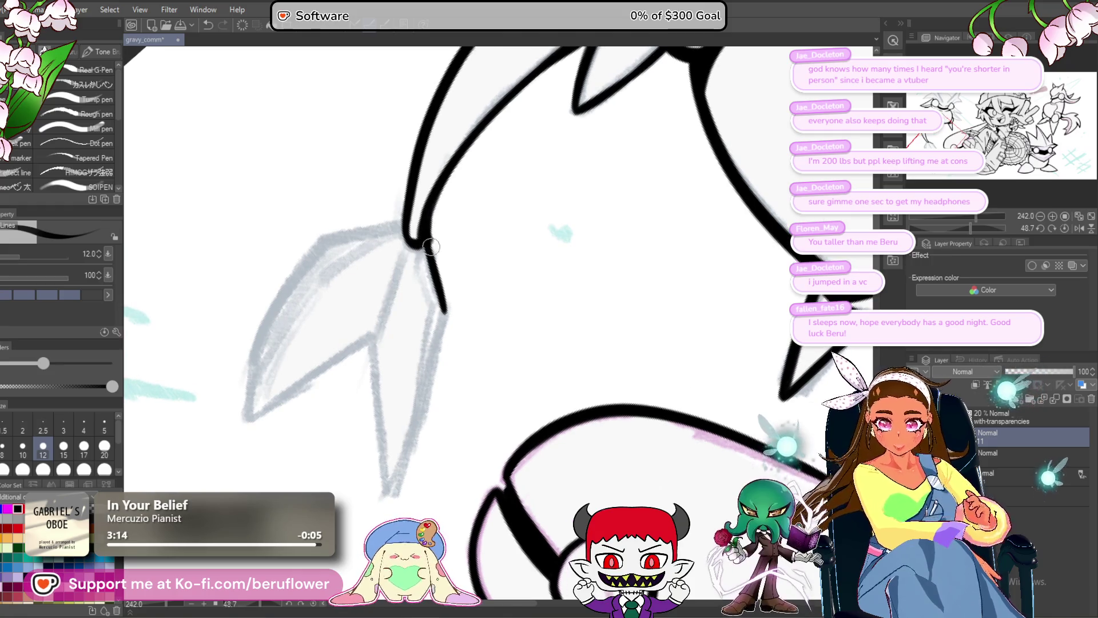
pyautogui.moveTo(463, 326)
pyautogui.mouseDown()
pyautogui.moveTo(431, 333)
pyautogui.moveTo(427, 320)
pyautogui.moveTo(369, 479)
pyautogui.mouseUp()
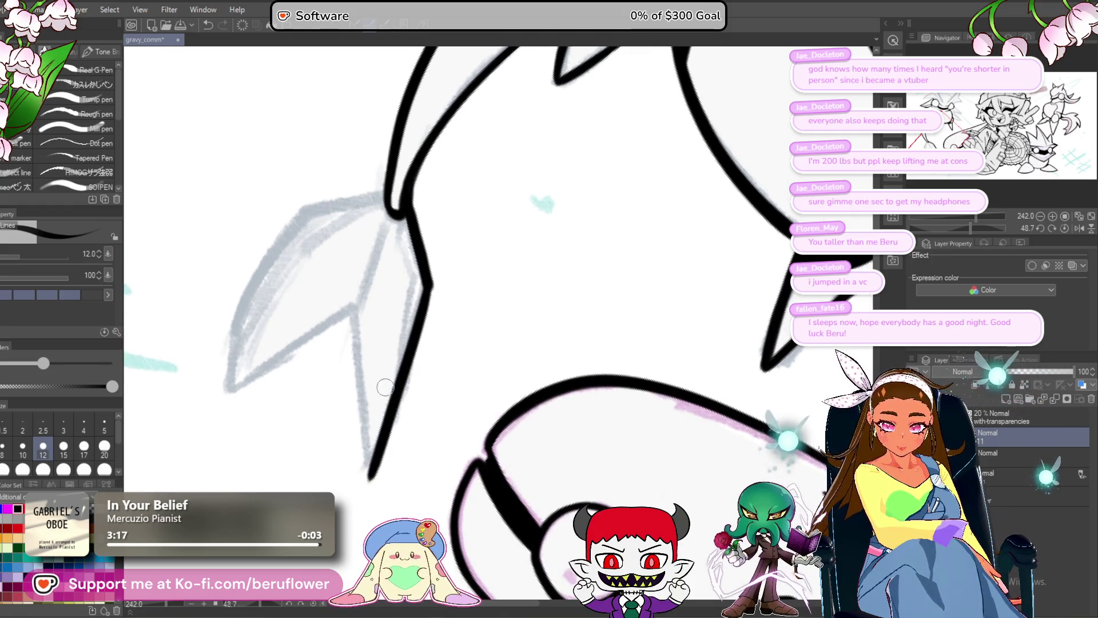
pyautogui.hotkey('ctrl', 'z')
pyautogui.moveTo(429, 253); pyautogui.dragTo(375, 476)
pyautogui.moveTo(353, 310)
pyautogui.mouseDown()
pyautogui.moveTo(370, 424)
pyautogui.moveTo(458, 476)
pyautogui.mouseUp()
pyautogui.moveTo(429, 257)
pyautogui.mouseDown()
pyautogui.moveTo(378, 301)
pyautogui.moveTo(323, 400)
pyautogui.mouseUp()
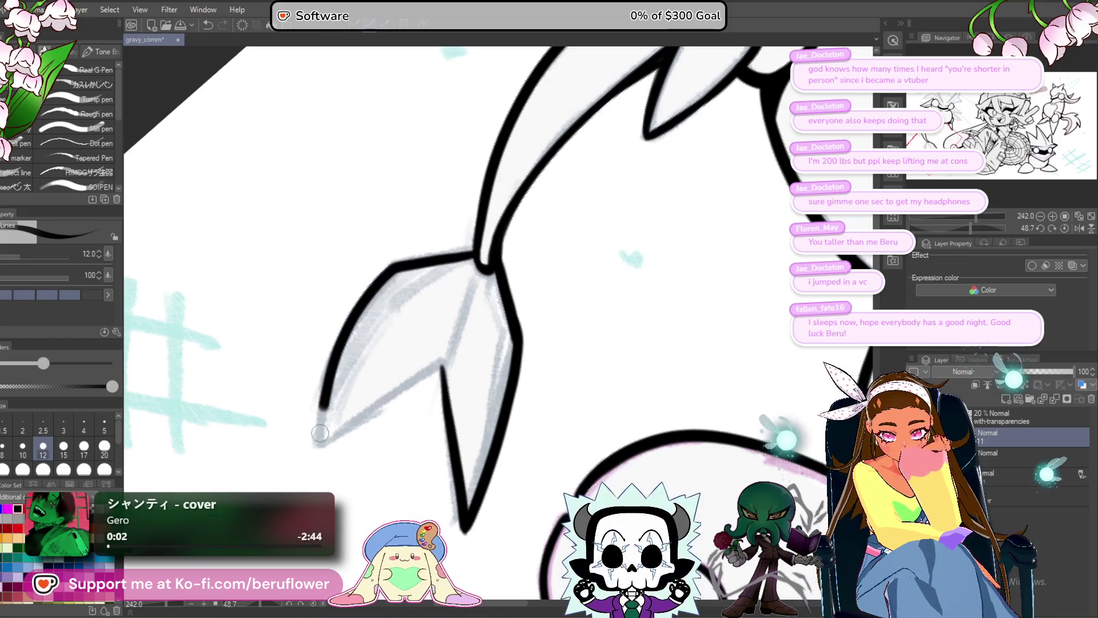
pyautogui.moveTo(435, 369); pyautogui.dragTo(307, 458)
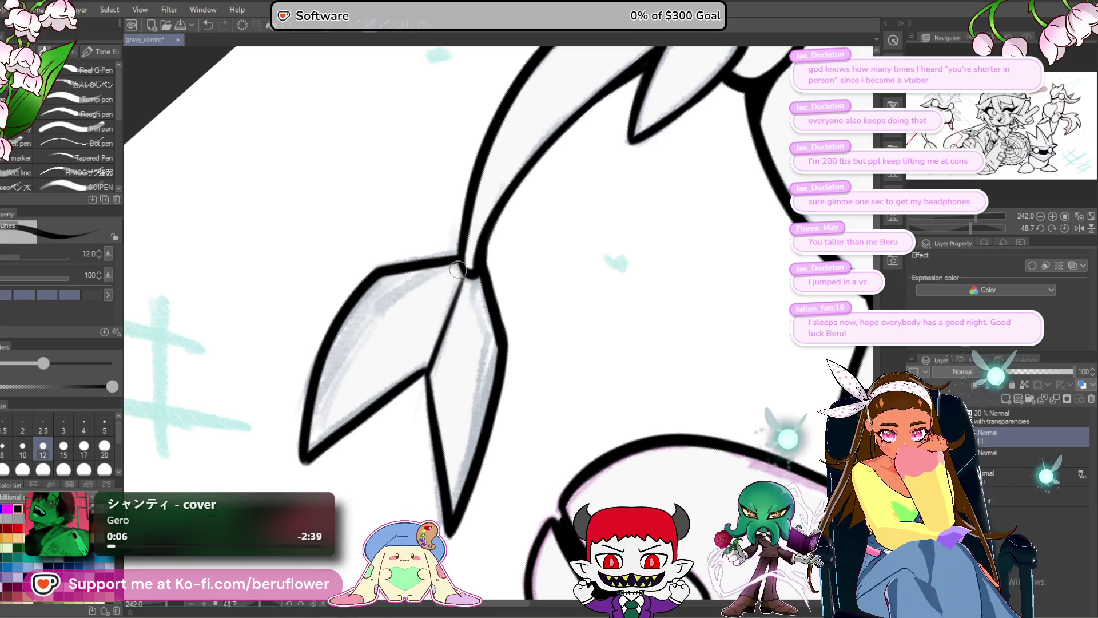
# - Add the dividing lines inside the fin, including a thin line in the lower fin
pyautogui.moveTo(463, 273); pyautogui.dragTo(379, 300)
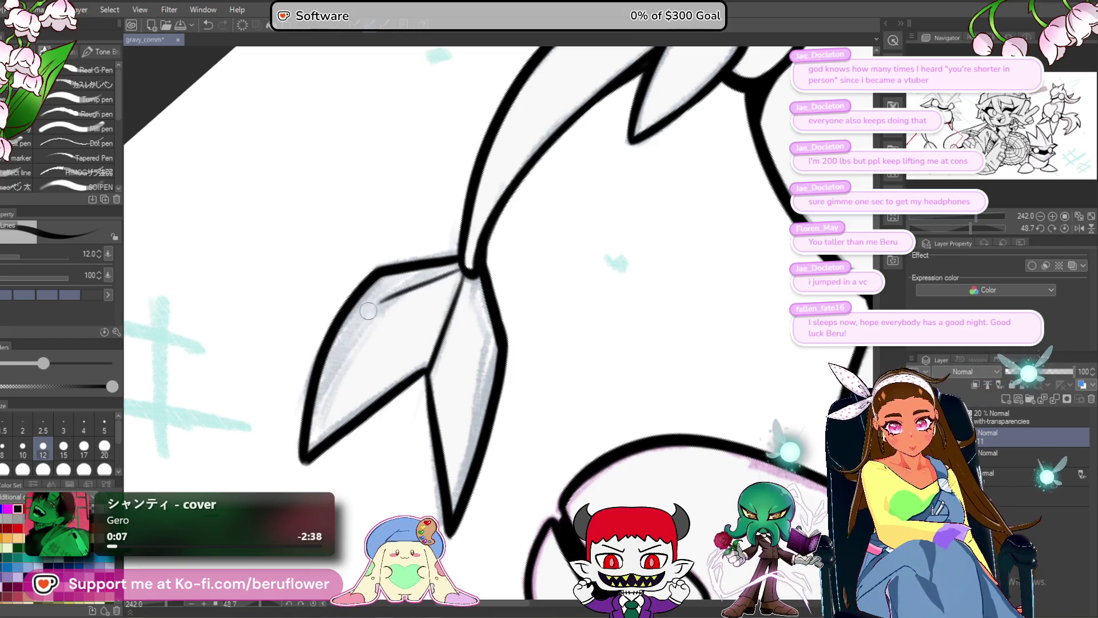
pyautogui.moveTo(352, 343); pyautogui.dragTo(388, 297)
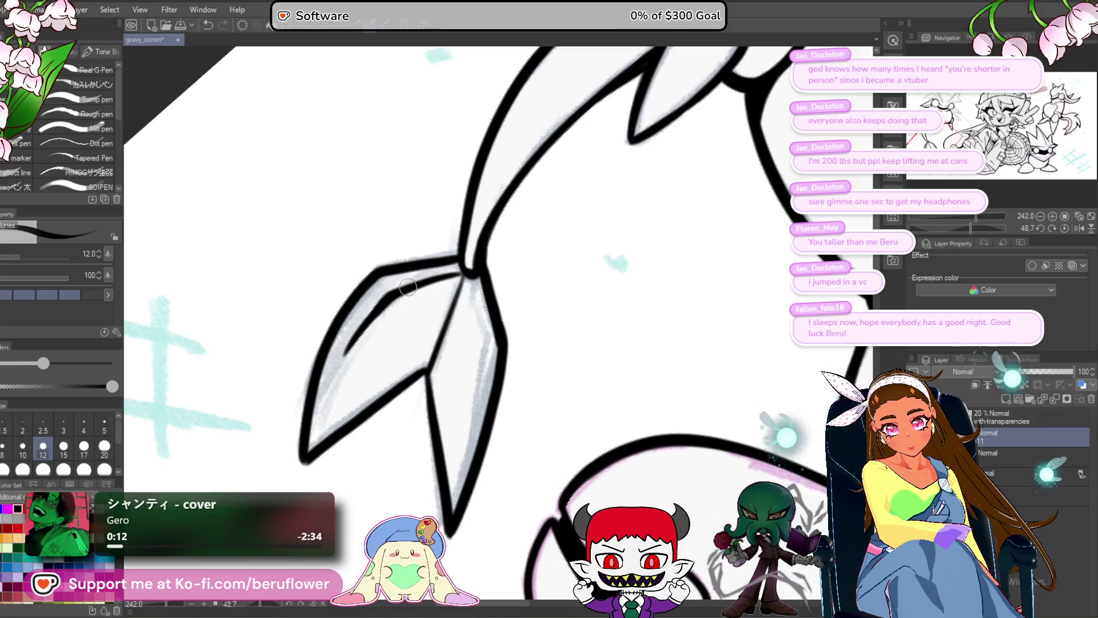
pyautogui.moveTo(482, 286)
pyautogui.mouseDown()
pyautogui.moveTo(464, 277)
pyautogui.moveTo(466, 360)
pyautogui.mouseUp()
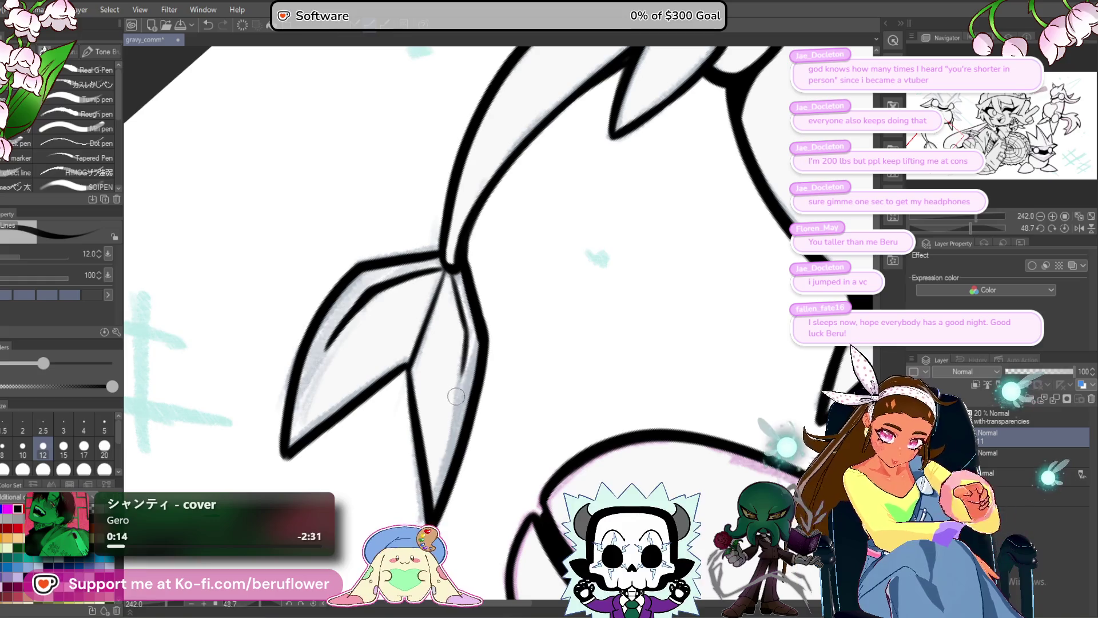
pyautogui.moveTo(456, 318); pyautogui.dragTo(459, 374)
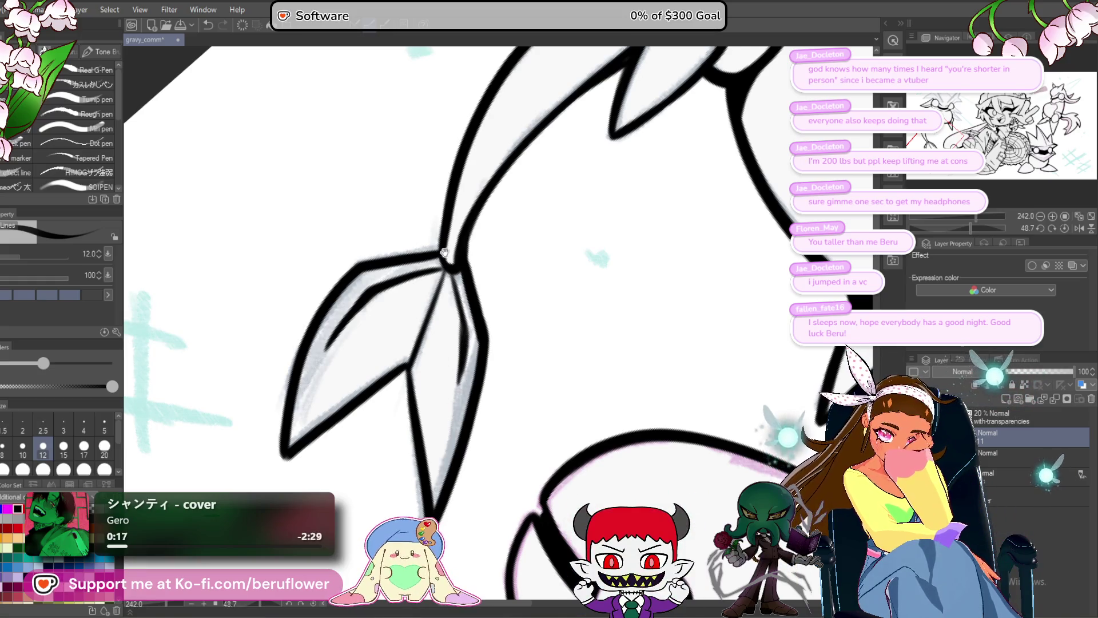
pyautogui.scroll(-2, 443, 254)
pyautogui.scroll(3, 398, 424)
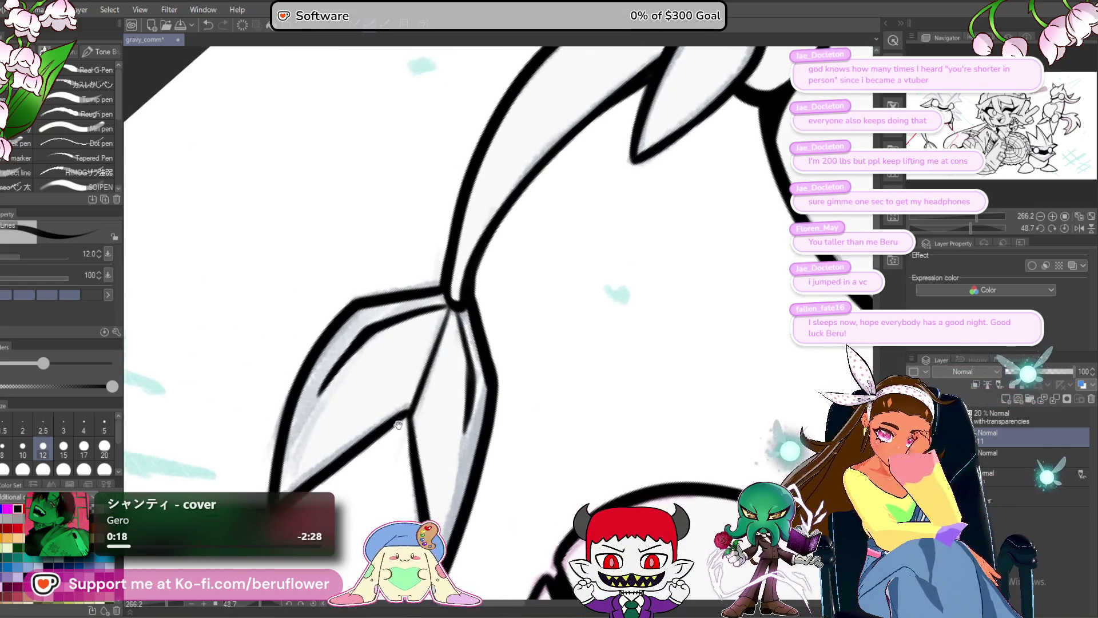
pyautogui.scroll(-2, 398, 423)
pyautogui.scroll(2, 434, 261)
# - Re-ink the left fin's lower edge and thicken its inner notch edge
pyautogui.moveTo(442, 227); pyautogui.dragTo(231, 367)
pyautogui.moveTo(373, 311)
pyautogui.mouseDown()
pyautogui.moveTo(359, 275)
pyautogui.moveTo(382, 351)
pyautogui.mouseUp()
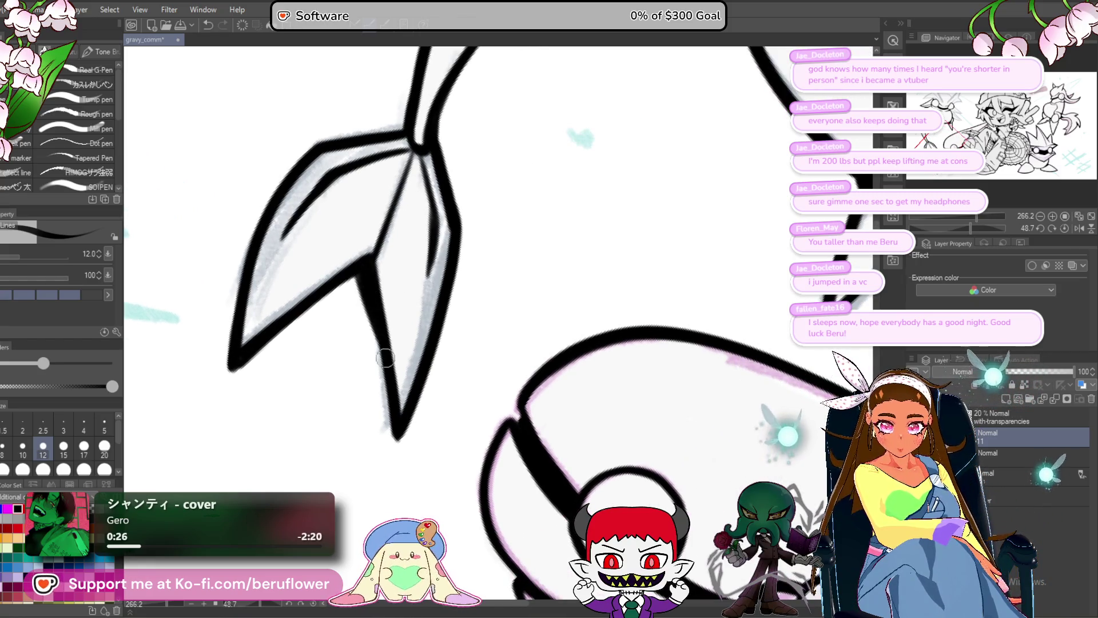
pyautogui.moveTo(311, 304); pyautogui.dragTo(312, 292)
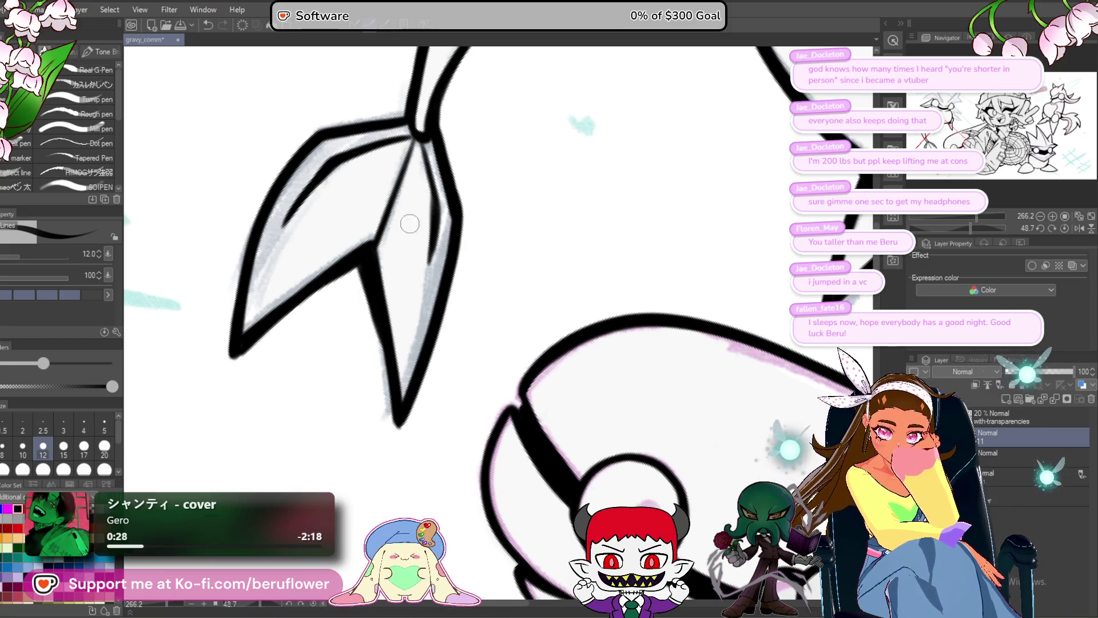
pyautogui.moveTo(396, 229); pyautogui.dragTo(375, 281)
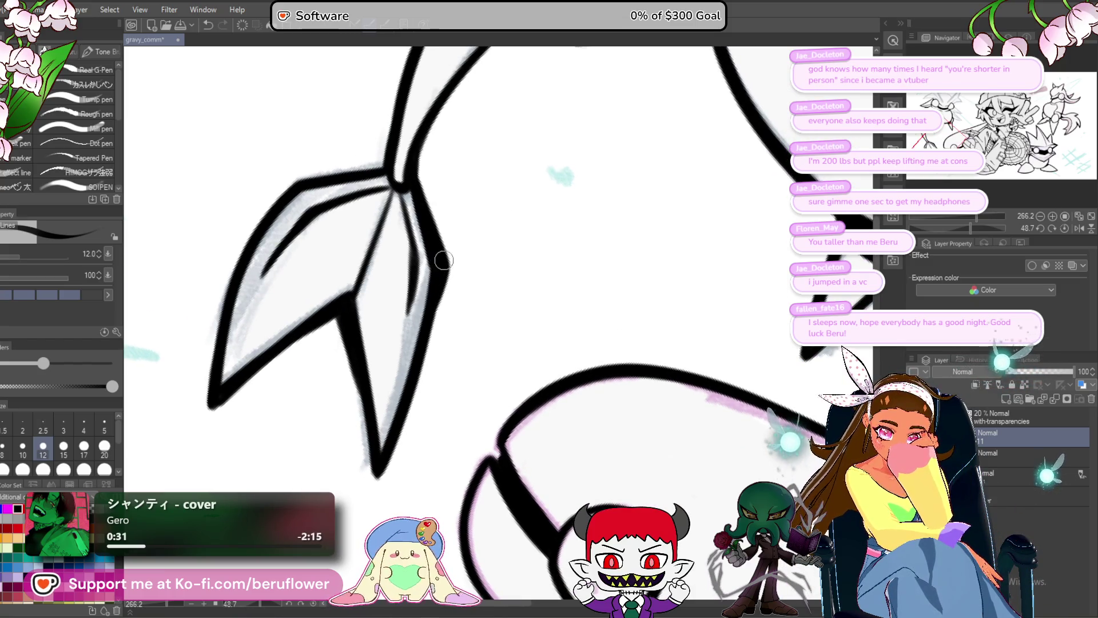
# - Darken the fin's right edge and its lower-left edge out to the tip
pyautogui.moveTo(429, 314); pyautogui.dragTo(426, 345)
pyautogui.moveTo(462, 276)
pyautogui.mouseDown()
pyautogui.moveTo(458, 246)
pyautogui.moveTo(419, 318)
pyautogui.mouseUp()
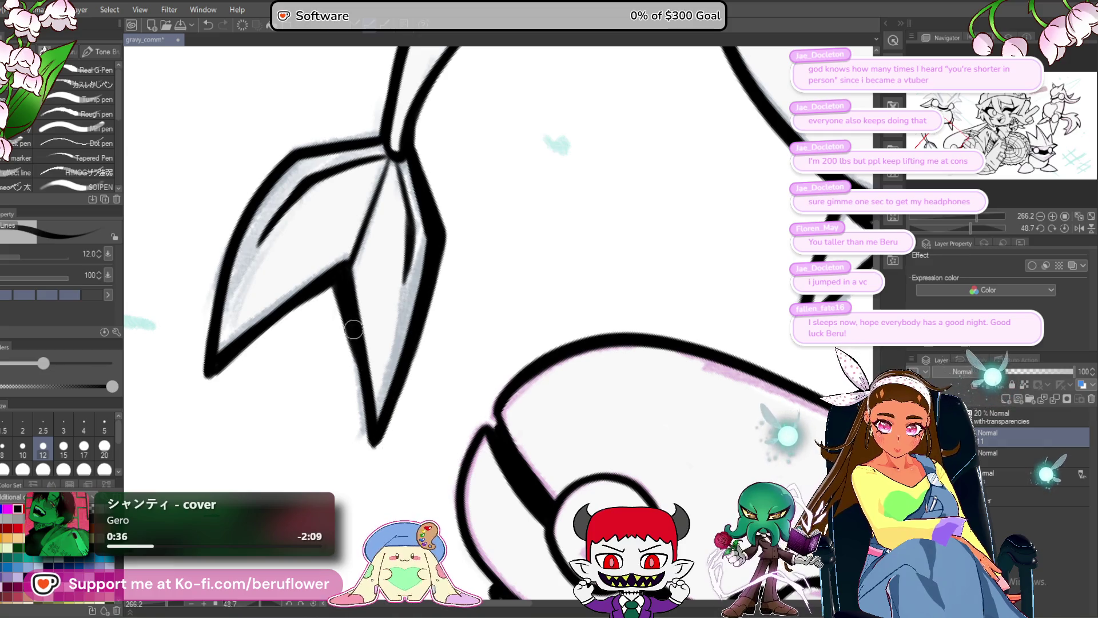
pyautogui.moveTo(358, 376)
pyautogui.mouseDown()
pyautogui.moveTo(372, 448)
pyautogui.moveTo(347, 367)
pyautogui.mouseUp()
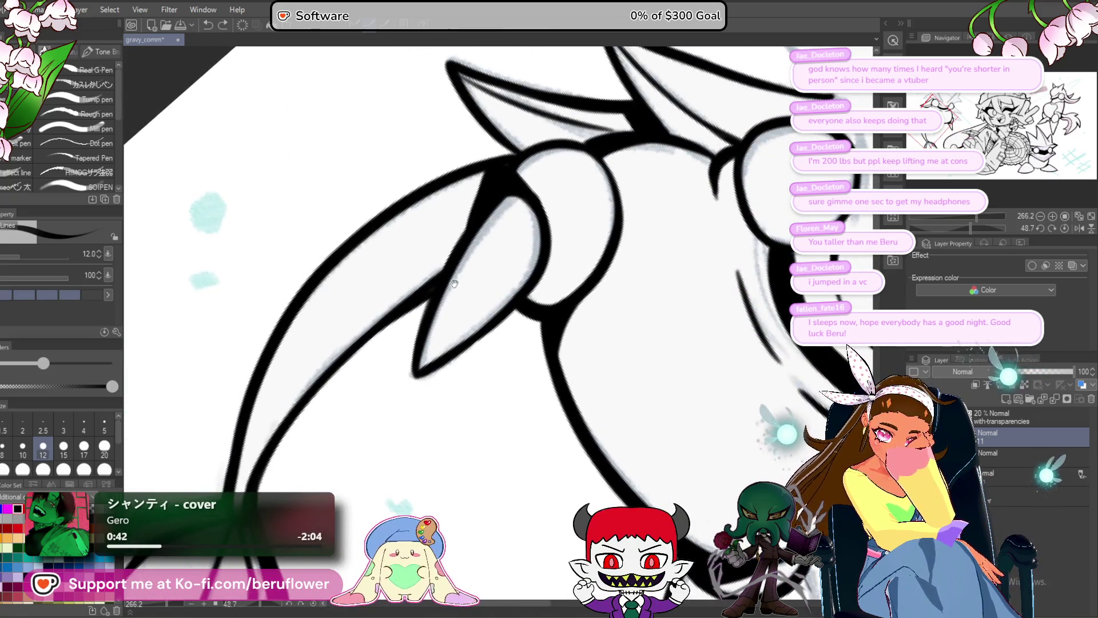
pyautogui.moveTo(415, 291); pyautogui.dragTo(409, 293)
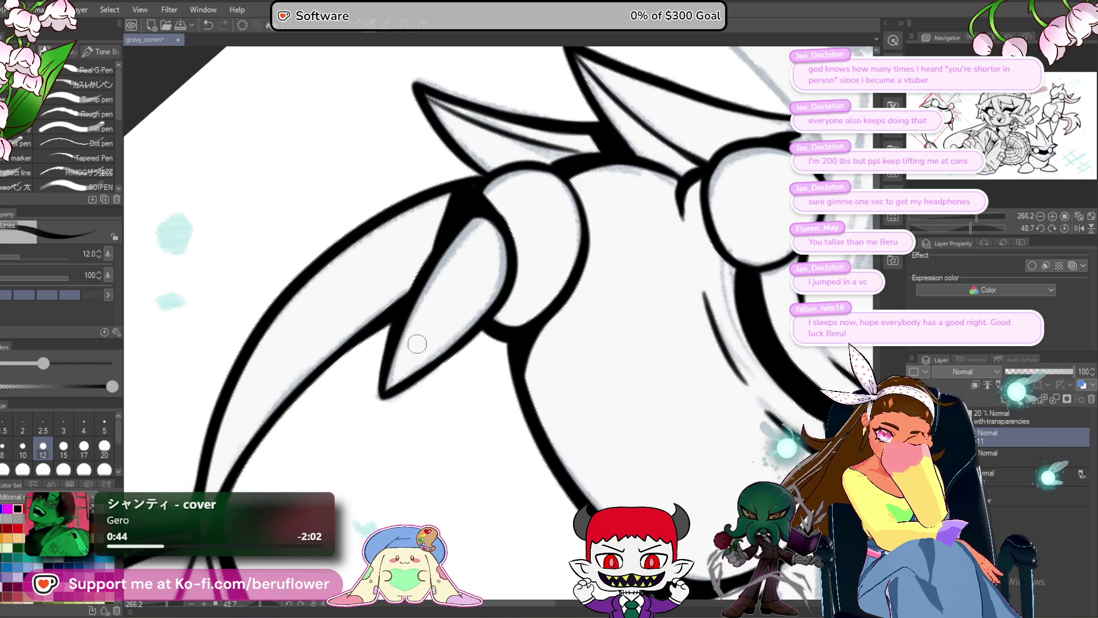
pyautogui.scroll(-3, 417, 344)
# - Ink a black line along the spike's left edge, then bring the upper spike into view
pyautogui.moveTo(563, 318); pyautogui.dragTo(440, 343)
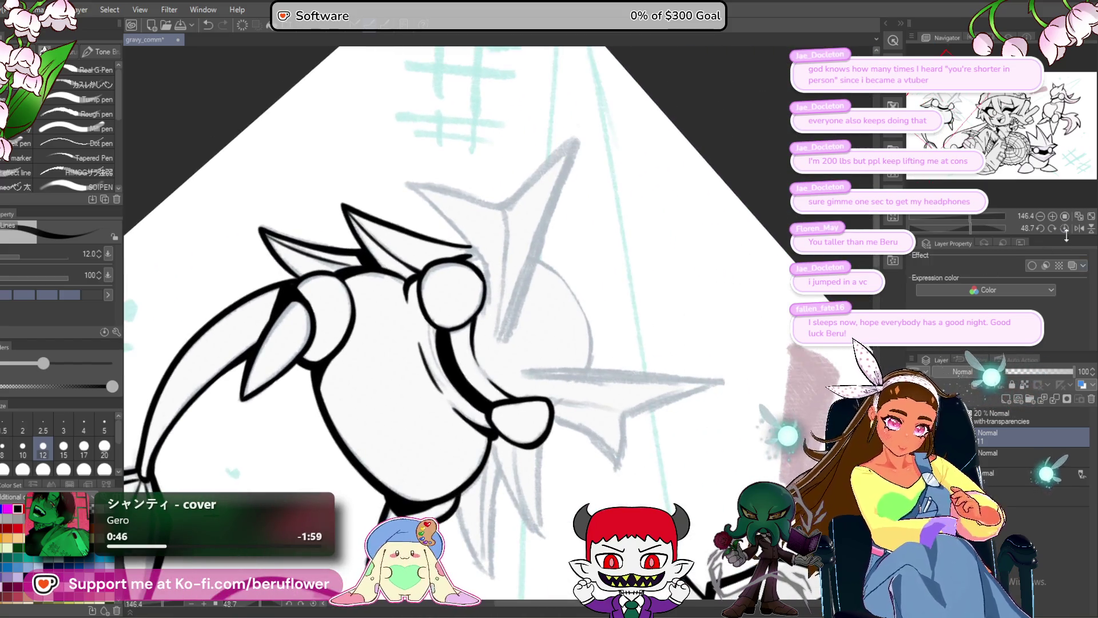
pyautogui.scroll(3, 593, 433)
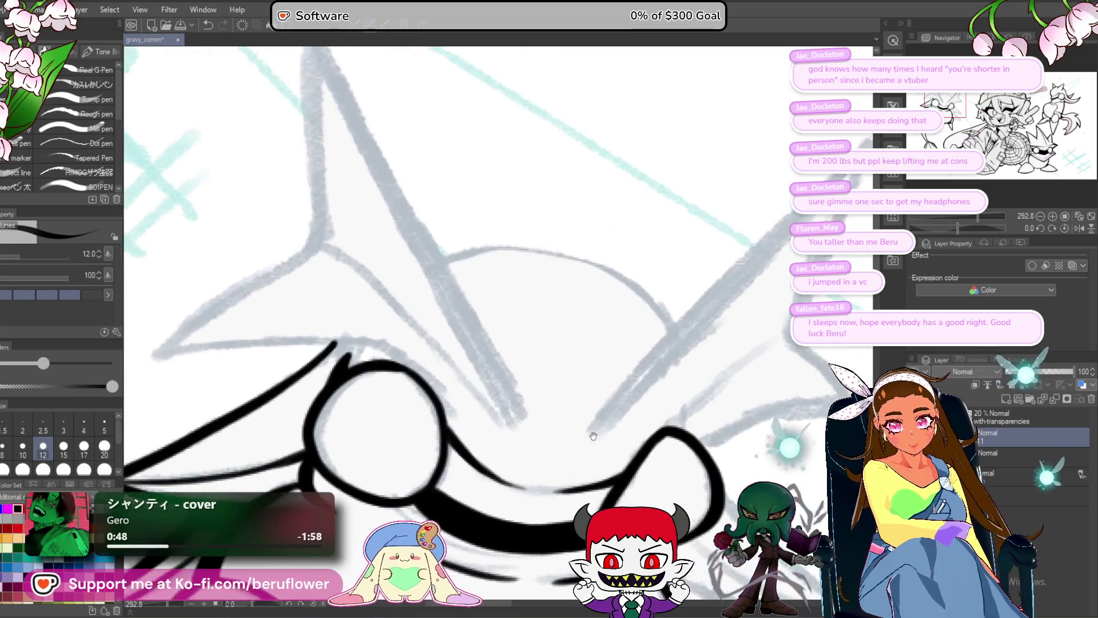
pyautogui.moveTo(473, 198); pyautogui.dragTo(524, 314)
pyautogui.moveTo(377, 352); pyautogui.dragTo(371, 170)
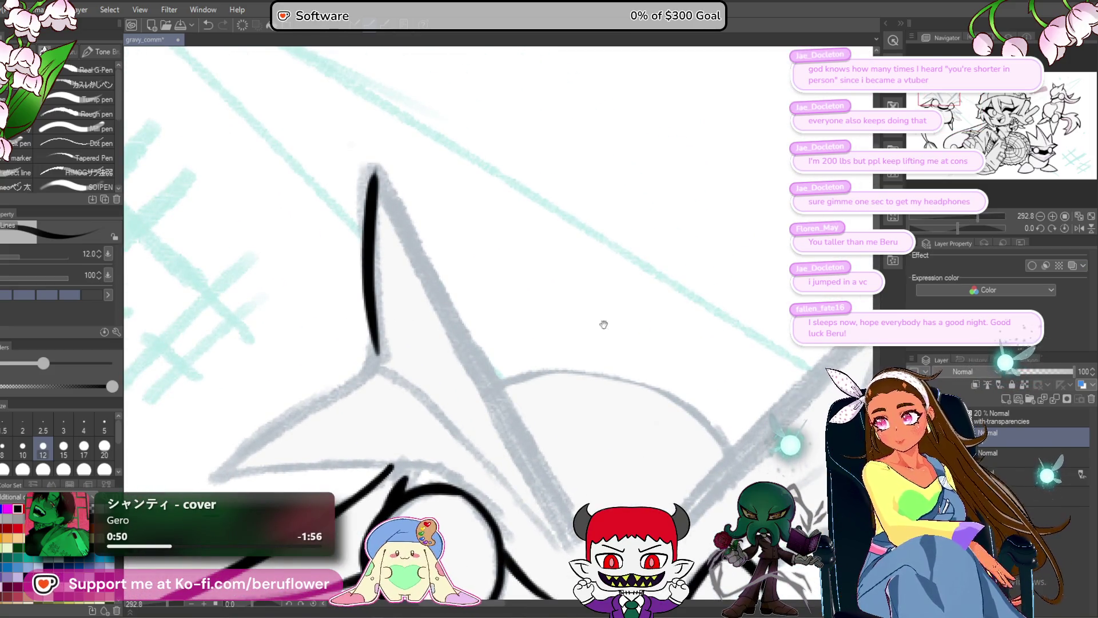
pyautogui.moveTo(603, 309); pyautogui.dragTo(526, 309)
pyautogui.moveTo(684, 368); pyautogui.dragTo(635, 320)
pyautogui.moveTo(658, 356); pyautogui.dragTo(583, 295)
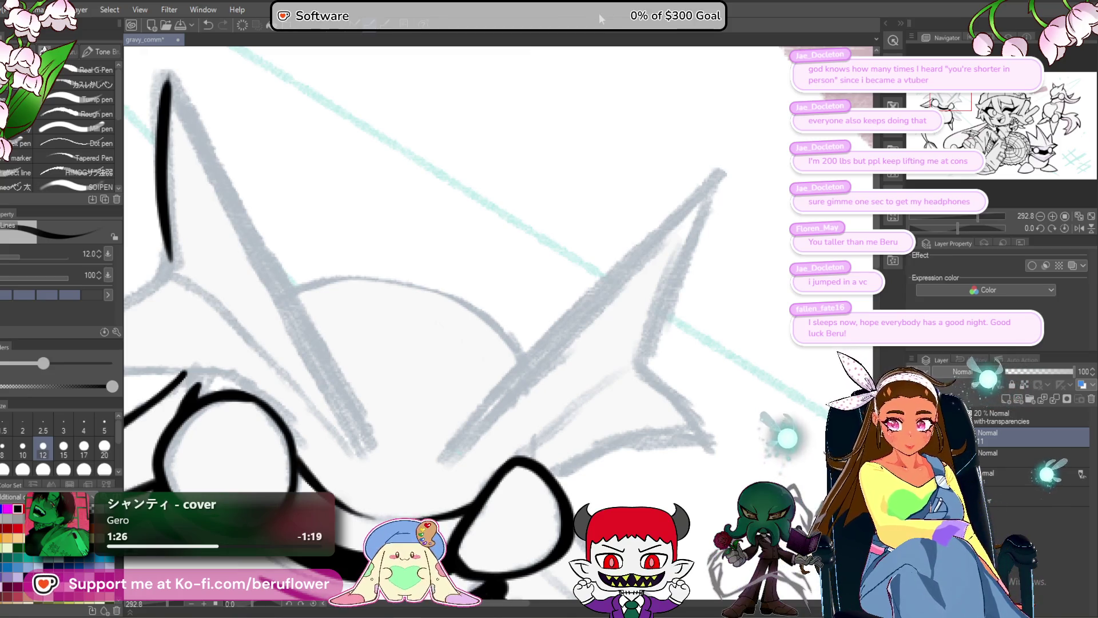
# - Ink the upper spike's edge up to its tip and its other edge back down
pyautogui.moveTo(429, 214); pyautogui.dragTo(292, 152)
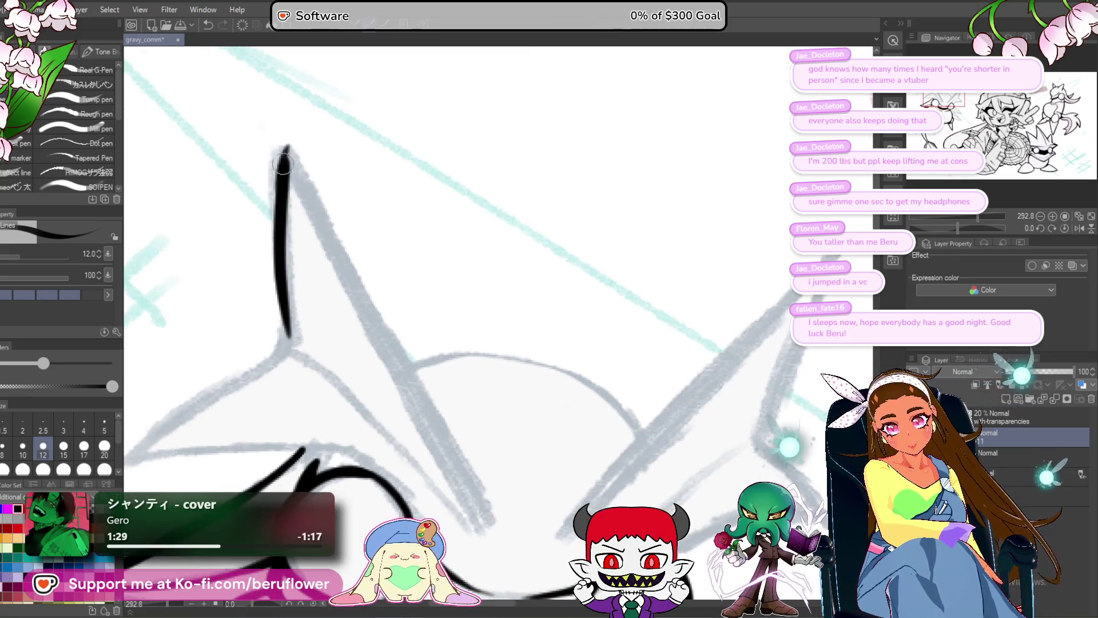
pyautogui.moveTo(290, 139); pyautogui.dragTo(311, 194)
pyautogui.moveTo(289, 140)
pyautogui.mouseDown()
pyautogui.moveTo(493, 530)
pyautogui.moveTo(458, 442)
pyautogui.moveTo(345, 470)
pyautogui.moveTo(515, 343)
pyautogui.moveTo(673, 180)
pyautogui.mouseUp()
pyautogui.moveTo(718, 134); pyautogui.dragTo(645, 178)
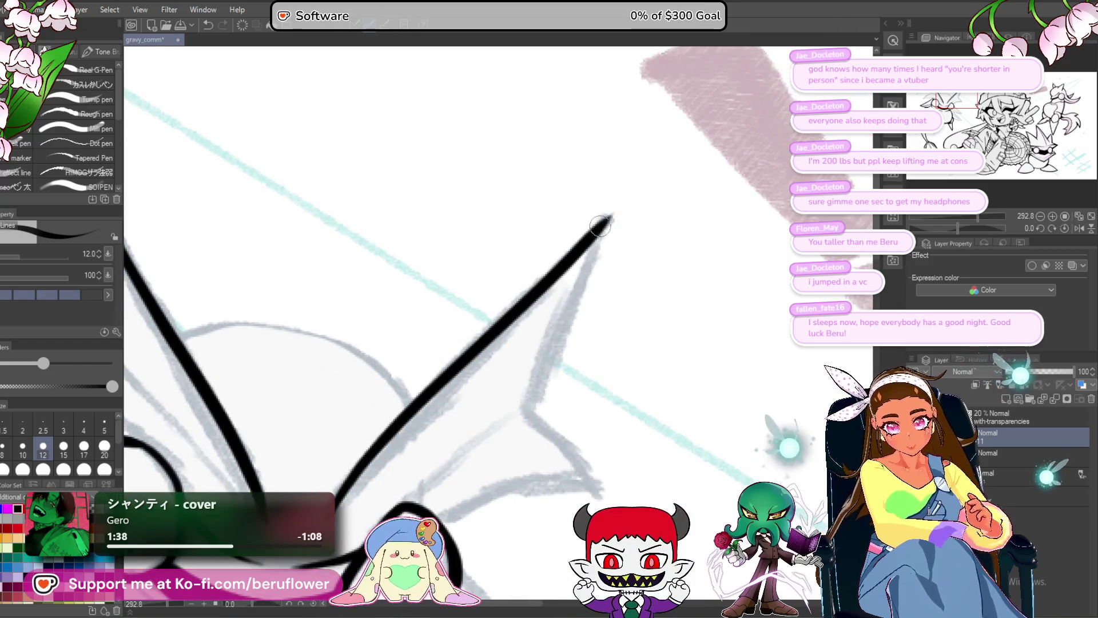
pyautogui.moveTo(613, 214); pyautogui.dragTo(547, 364)
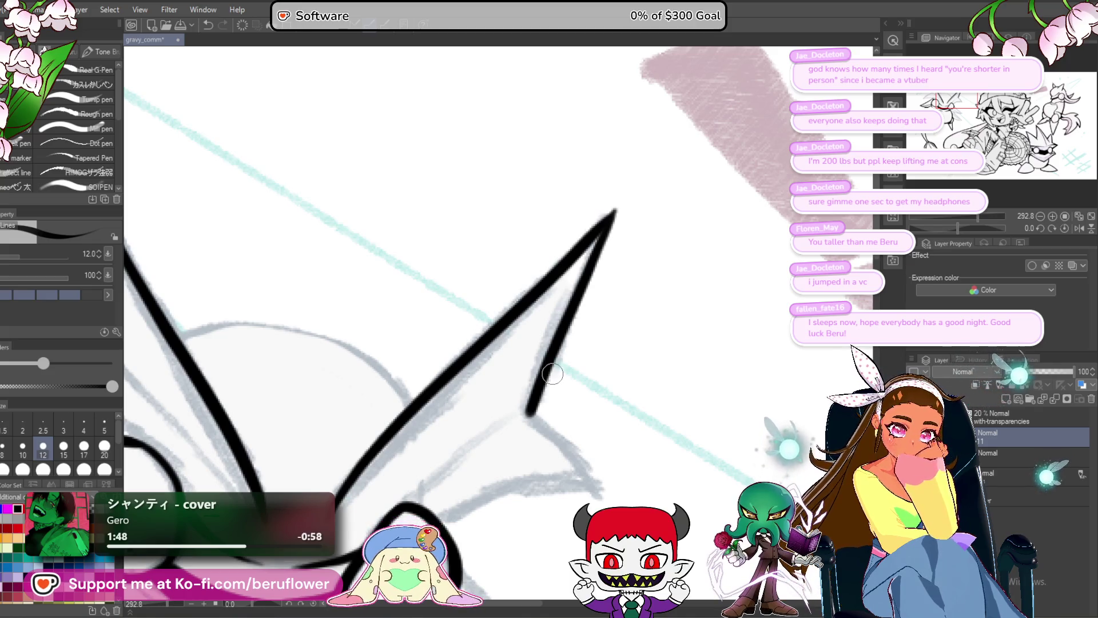
# - Rotate for the next spike, ink its lower edge toward the tip and a thickened line down from the inner corner
pyautogui.moveTo(555, 376)
pyautogui.mouseDown()
pyautogui.moveTo(444, 347)
pyautogui.moveTo(450, 365)
pyautogui.mouseUp()
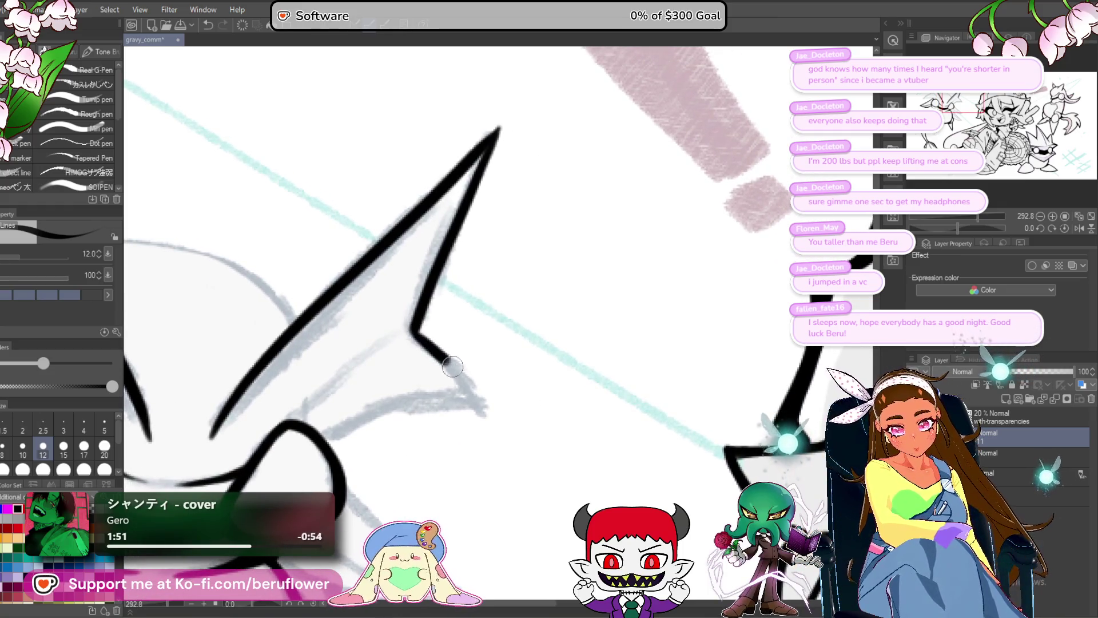
pyautogui.moveTo(959, 228); pyautogui.dragTo(944, 228)
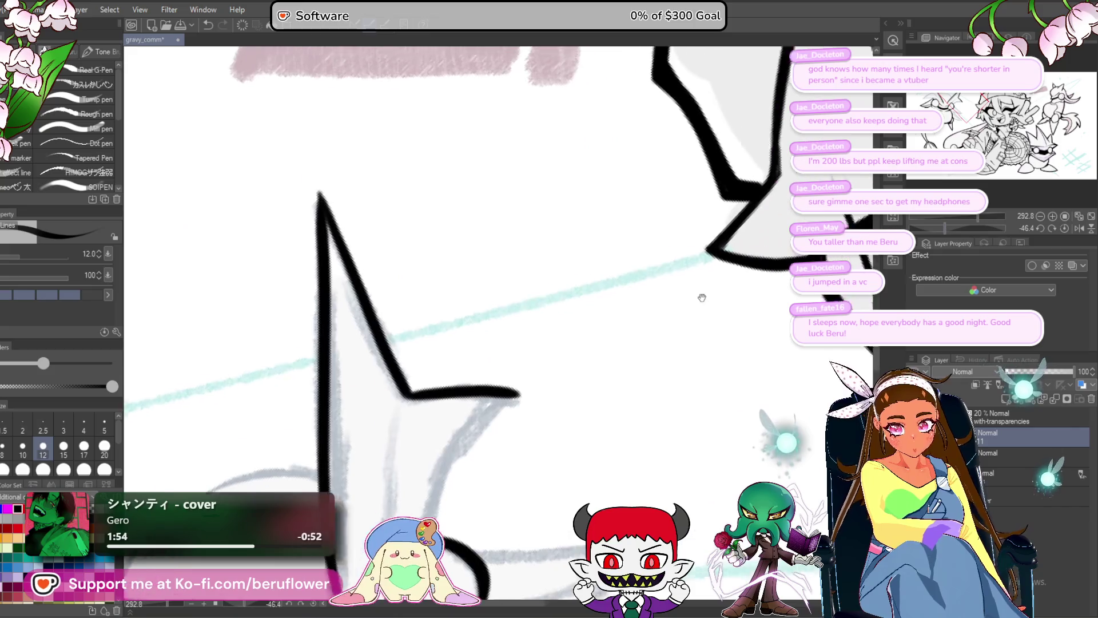
pyautogui.moveTo(423, 480); pyautogui.dragTo(521, 326)
pyautogui.moveTo(436, 317); pyautogui.dragTo(420, 464)
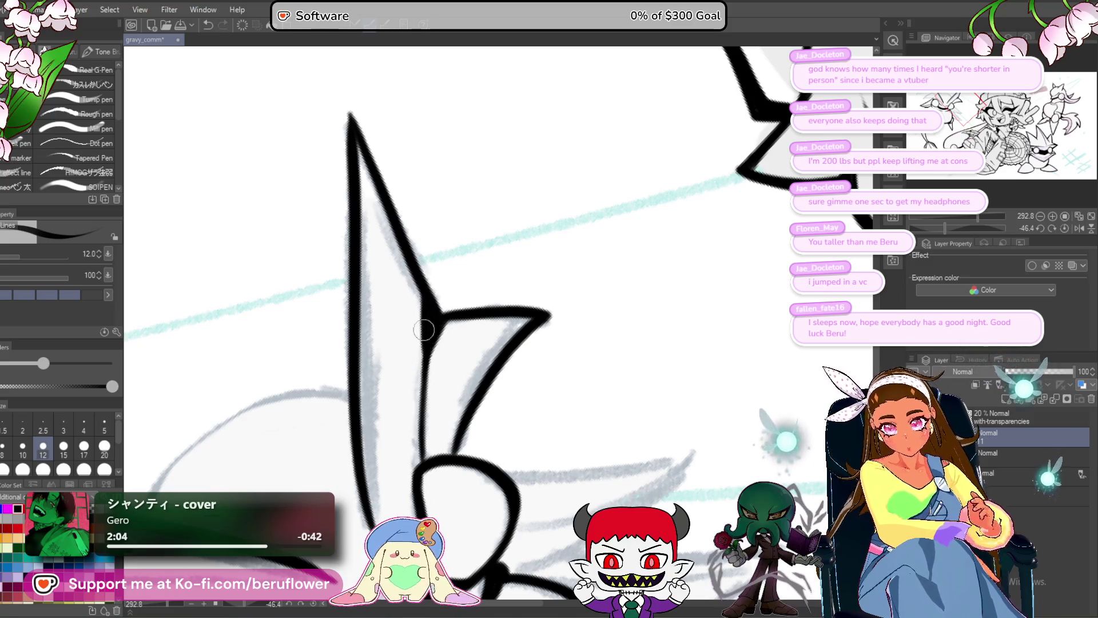
pyautogui.moveTo(425, 296); pyautogui.dragTo(419, 421)
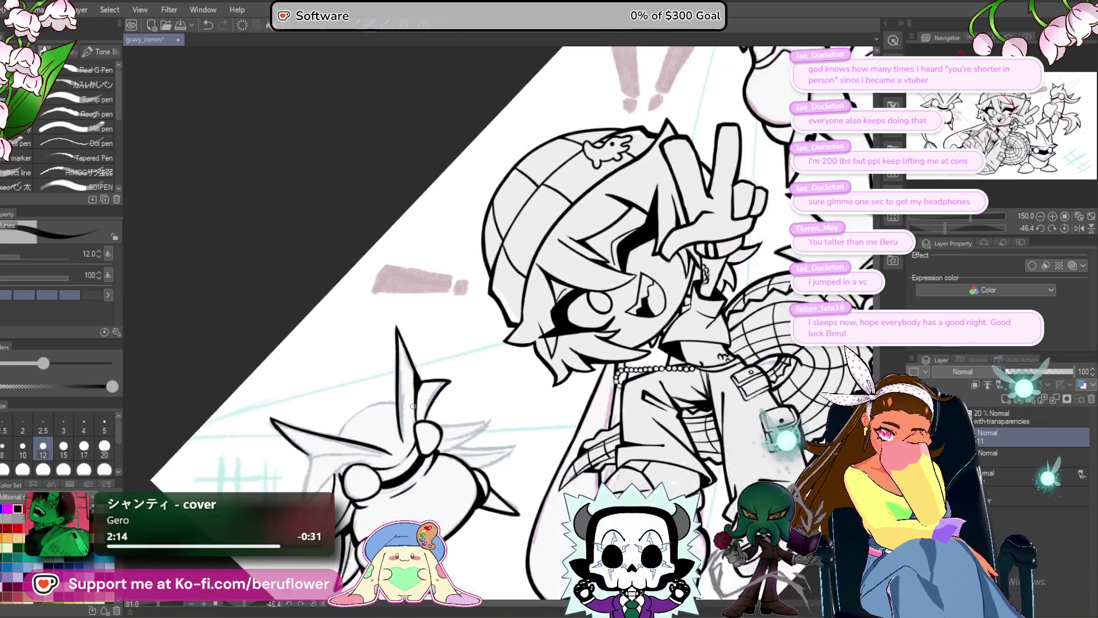
# - Thicken the lines beside the round head, reset rotation, and ink a thick line down from the corner
pyautogui.moveTo(969, 227); pyautogui.dragTo(939, 224)
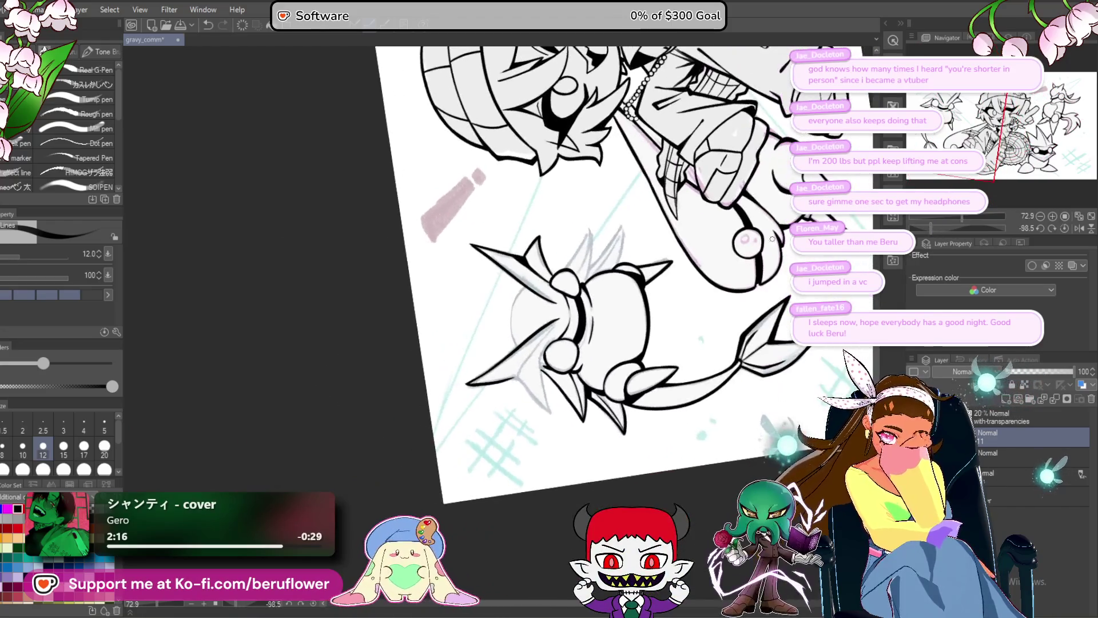
pyautogui.scroll(5, 534, 389)
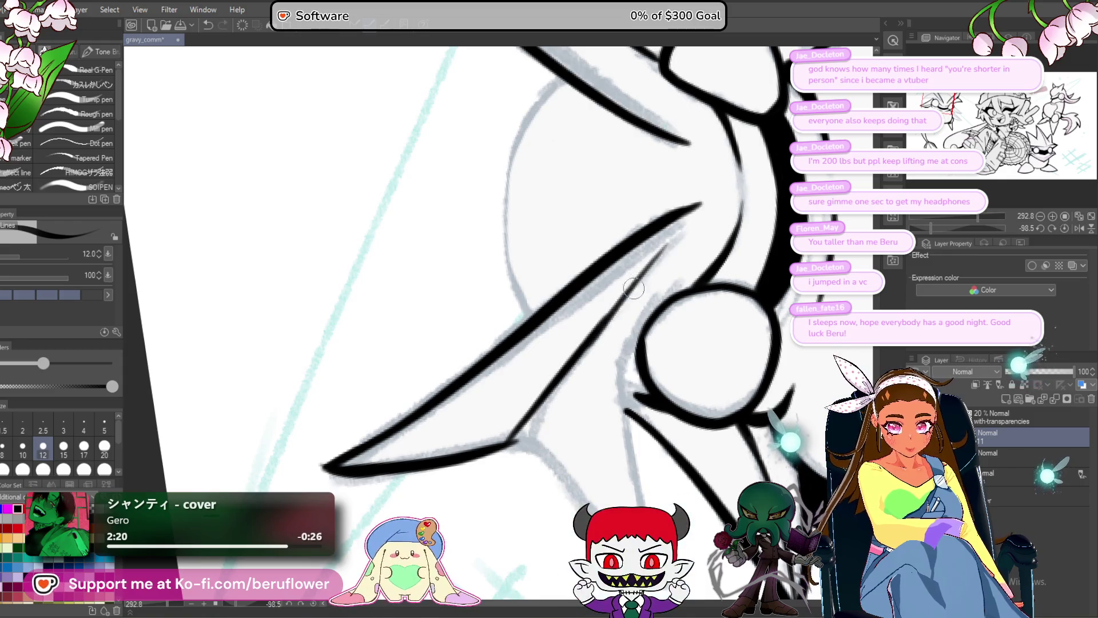
pyautogui.moveTo(538, 414)
pyautogui.mouseDown()
pyautogui.moveTo(559, 380)
pyautogui.moveTo(530, 420)
pyautogui.mouseUp()
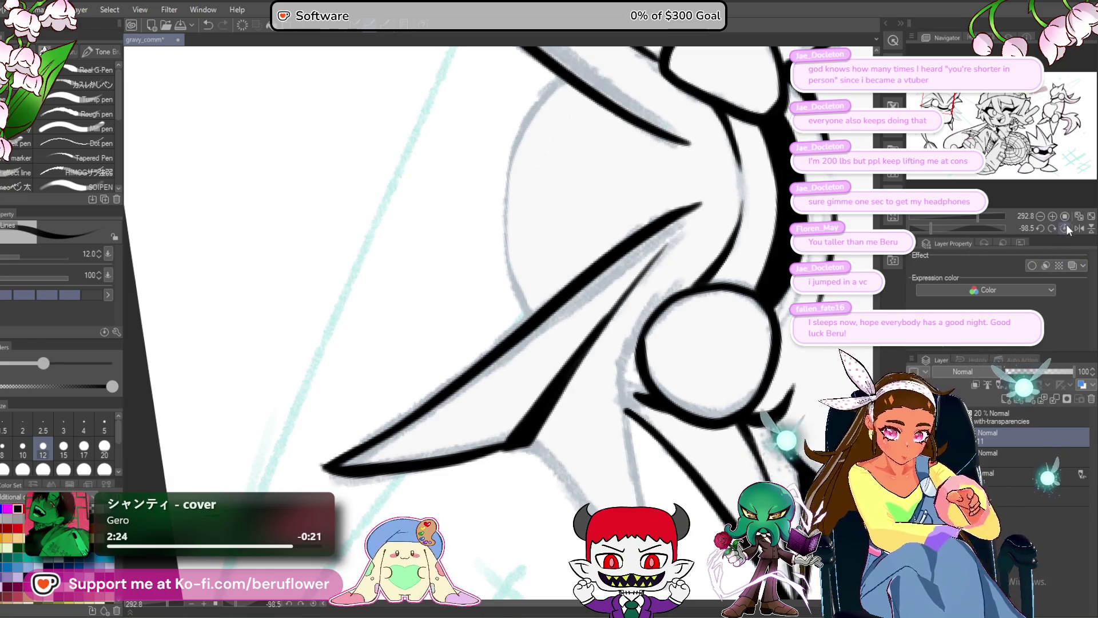
pyautogui.click(1064, 227)
pyautogui.scroll(1, 682, 326)
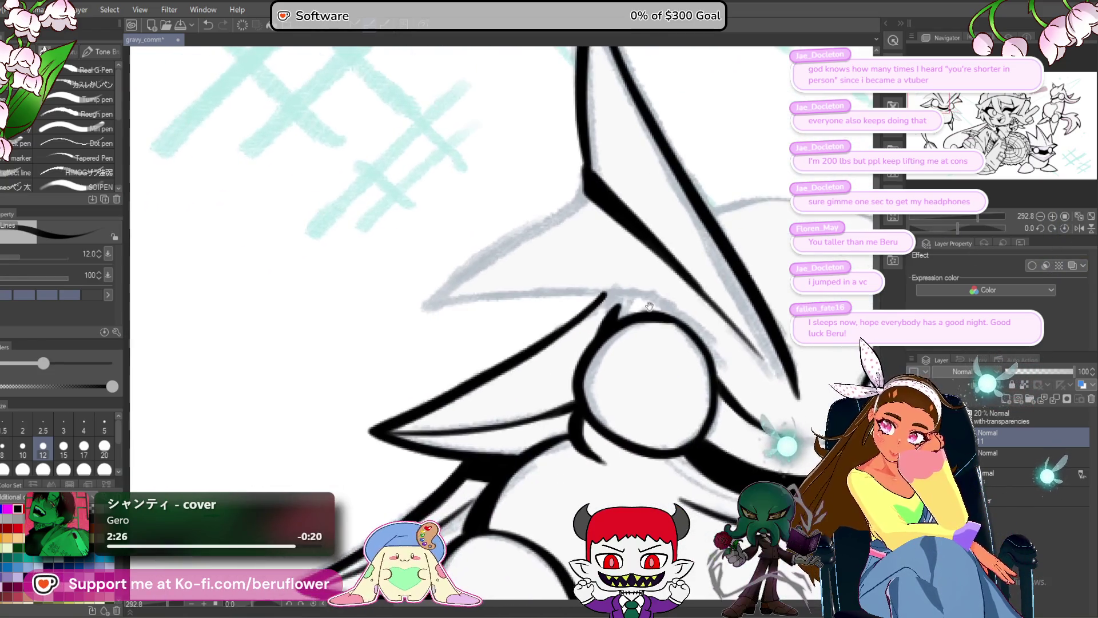
pyautogui.scroll(1, 652, 339)
pyautogui.scroll(1, 617, 351)
pyautogui.scroll(1, 571, 374)
pyautogui.moveTo(566, 185); pyautogui.dragTo(580, 319)
pyautogui.moveTo(958, 228)
pyautogui.mouseDown()
pyautogui.moveTo(971, 228)
pyautogui.moveTo(952, 228)
pyautogui.mouseUp()
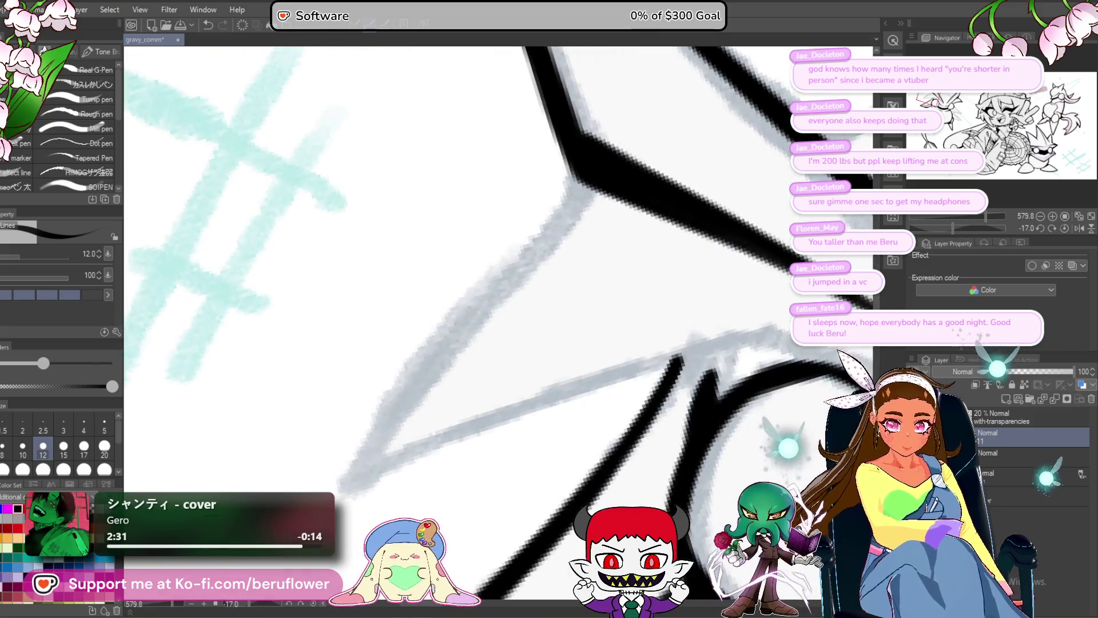
pyautogui.moveTo(559, 176); pyautogui.dragTo(333, 471)
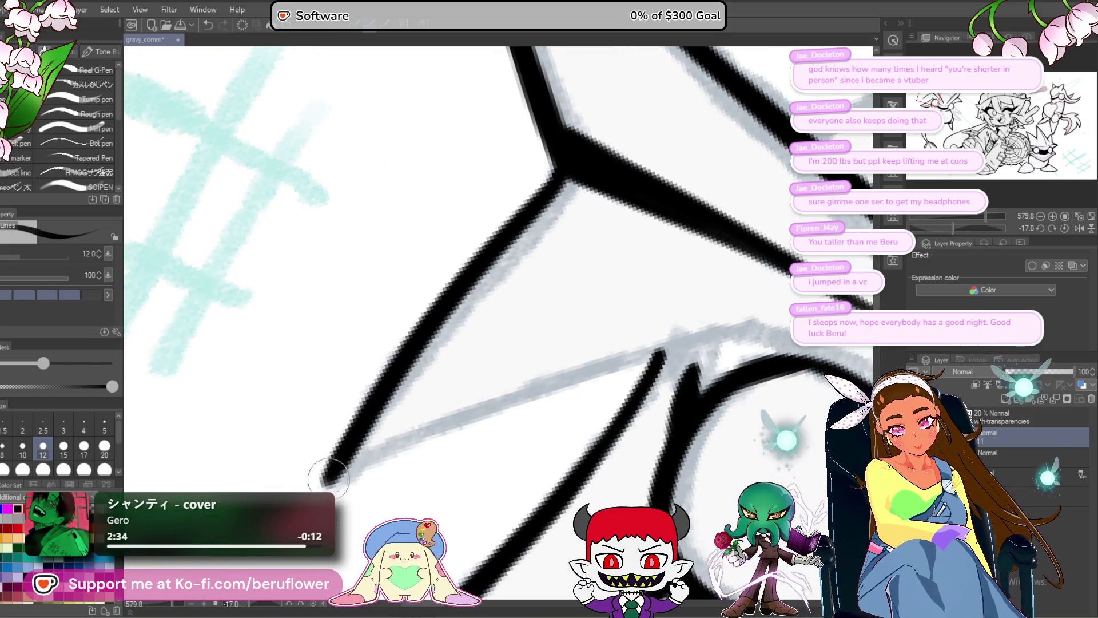
# - Ink over the grey sketch lines and extend the diagonal downward into a sharp point
pyautogui.moveTo(953, 228)
pyautogui.mouseDown()
pyautogui.moveTo(966, 227)
pyautogui.moveTo(939, 227)
pyautogui.mouseUp()
pyautogui.moveTo(550, 263); pyautogui.dragTo(429, 472)
pyautogui.moveTo(427, 517)
pyautogui.mouseDown()
pyautogui.moveTo(422, 452)
pyautogui.moveTo(459, 455)
pyautogui.mouseUp()
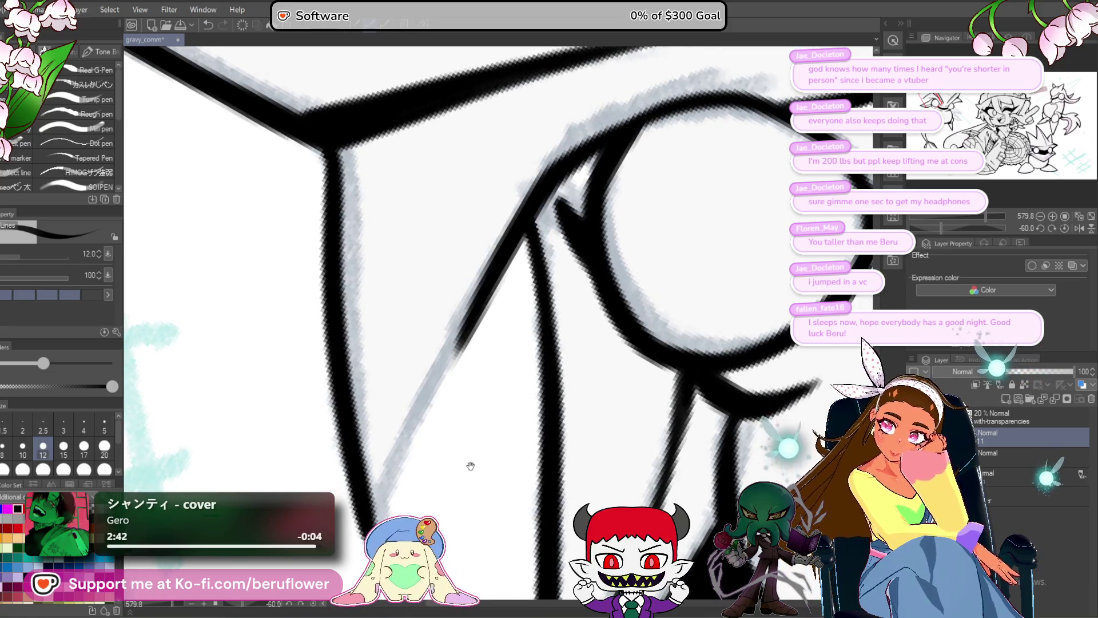
pyautogui.moveTo(471, 463)
pyautogui.mouseDown()
pyautogui.moveTo(474, 380)
pyautogui.moveTo(436, 450)
pyautogui.mouseUp()
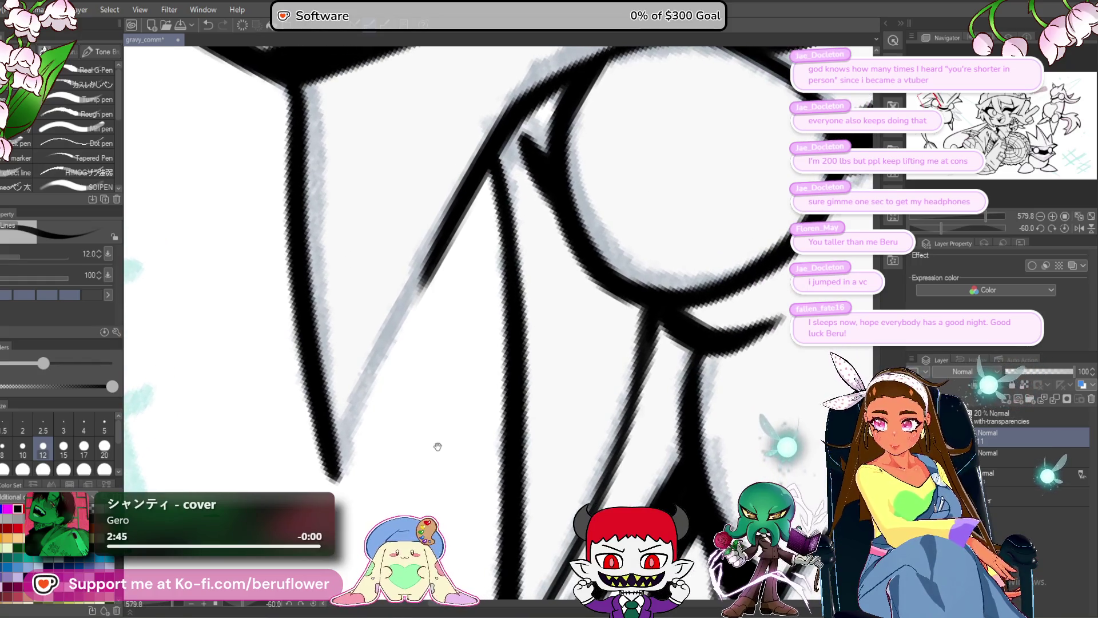
pyautogui.moveTo(450, 236); pyautogui.dragTo(363, 385)
pyautogui.moveTo(355, 429)
pyautogui.mouseDown()
pyautogui.moveTo(341, 468)
pyautogui.moveTo(347, 420)
pyautogui.mouseUp()
pyautogui.scroll(-3, 348, 420)
pyautogui.scroll(-2, 395, 395)
pyautogui.scroll(2, 481, 351)
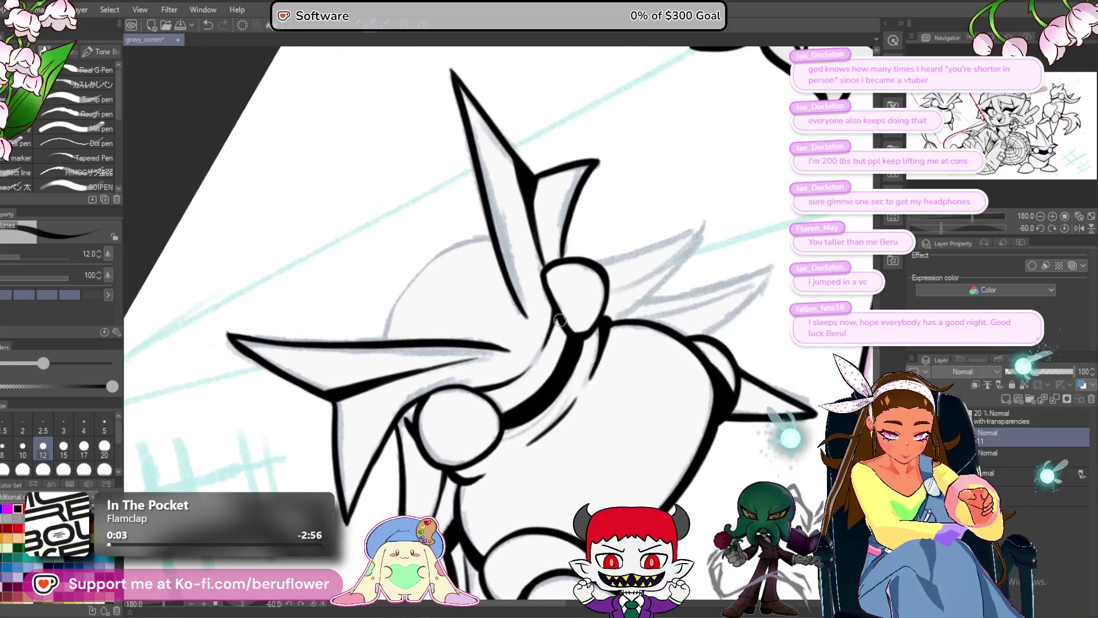
pyautogui.scroll(2, 559, 319)
pyautogui.scroll(2, 560, 320)
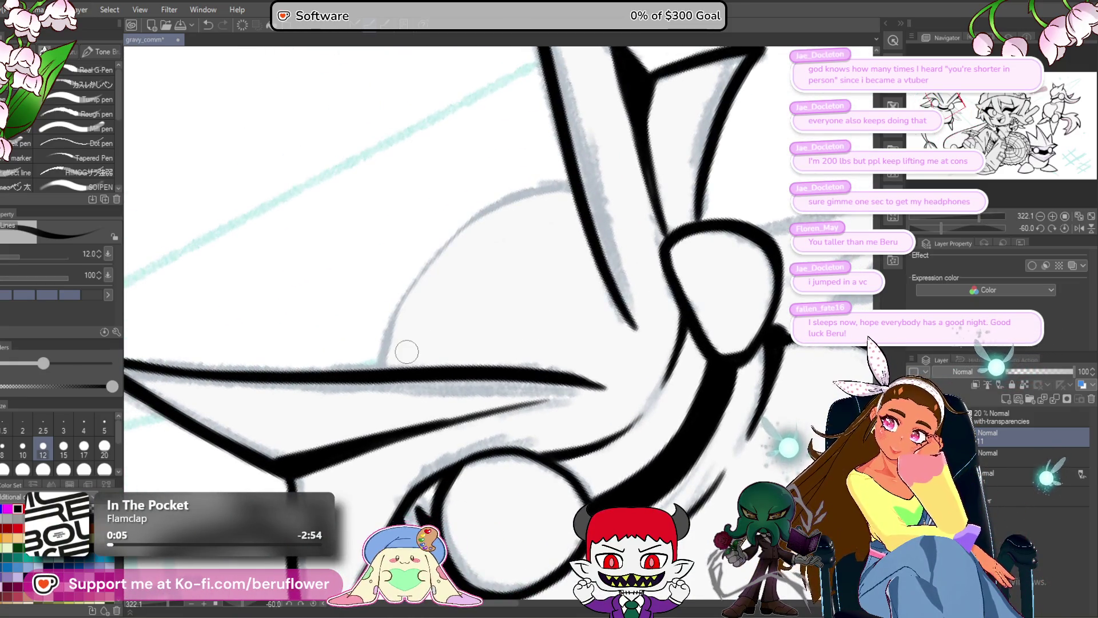
pyautogui.scroll(2, 407, 351)
pyautogui.scroll(2, 519, 348)
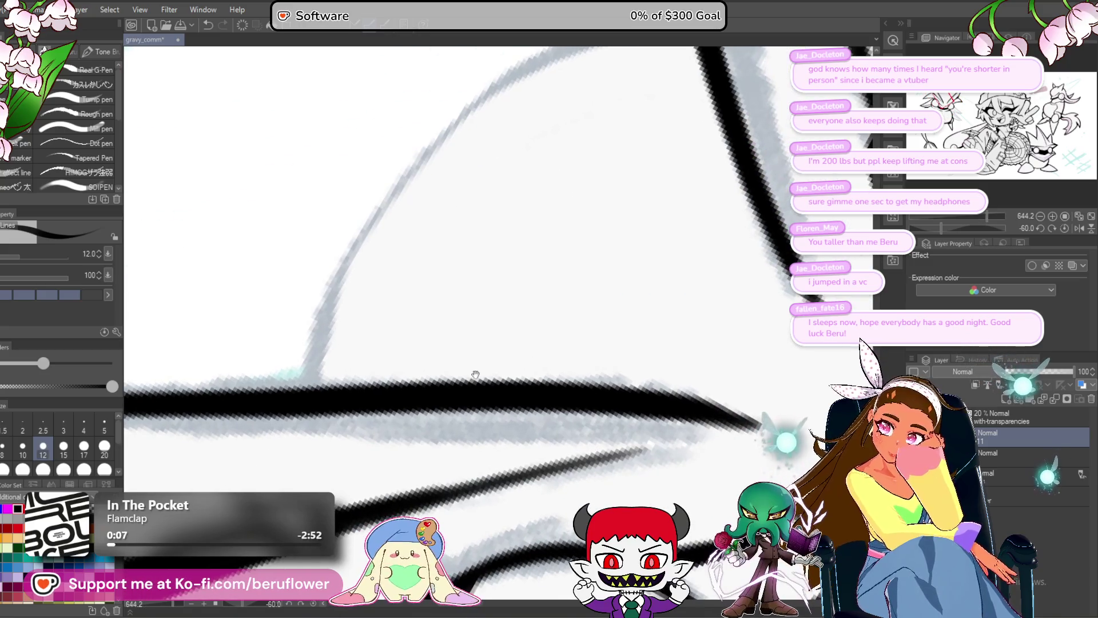
# - Trace the sketch curve in black, darkening the lower-left stroke and retracing the arc up to the vertical line
pyautogui.moveTo(273, 467)
pyautogui.mouseDown()
pyautogui.moveTo(672, 101)
pyautogui.moveTo(266, 472)
pyautogui.mouseUp()
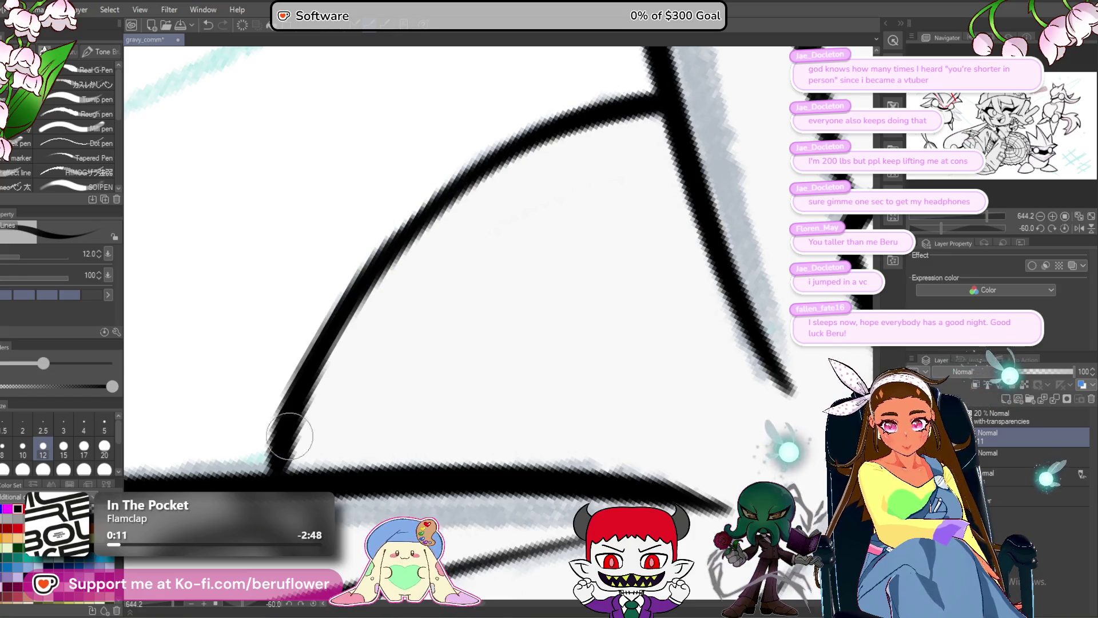
pyautogui.moveTo(329, 331); pyautogui.dragTo(294, 436)
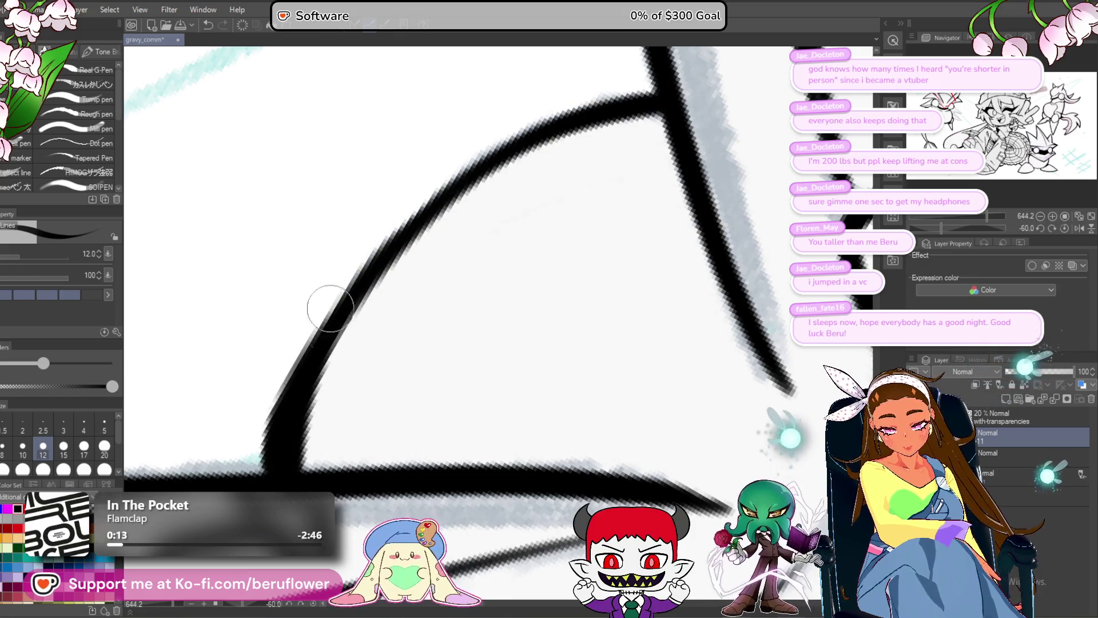
pyautogui.scroll(-3, 312, 326)
pyautogui.scroll(2, 371, 257)
pyautogui.moveTo(480, 176); pyautogui.dragTo(301, 390)
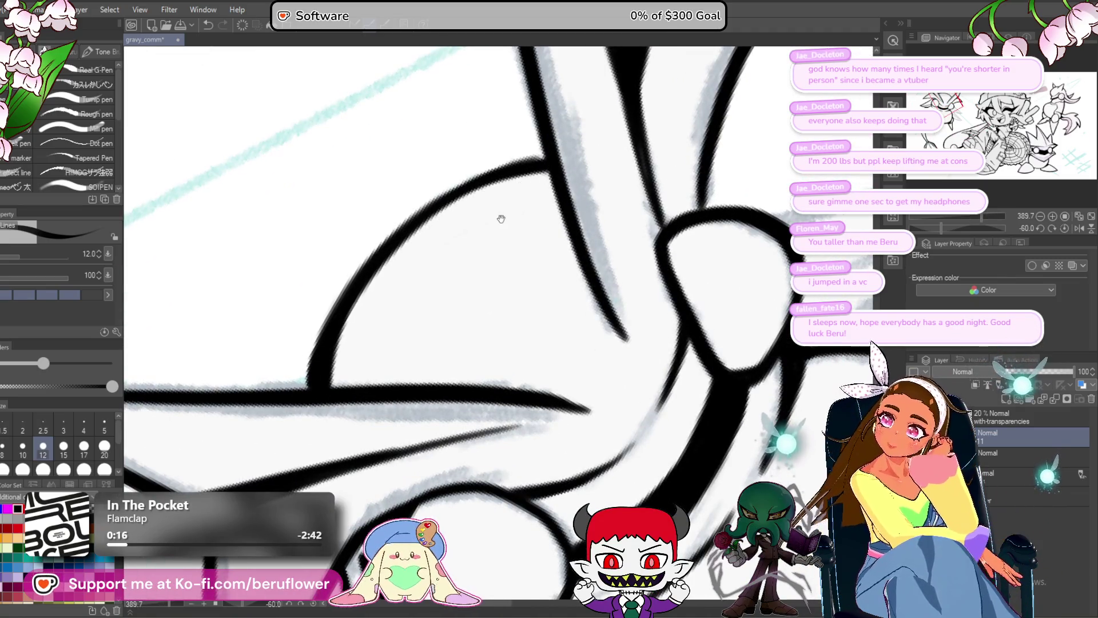
pyautogui.scroll(1, 504, 216)
pyautogui.scroll(1, 441, 246)
pyautogui.scroll(1, 526, 271)
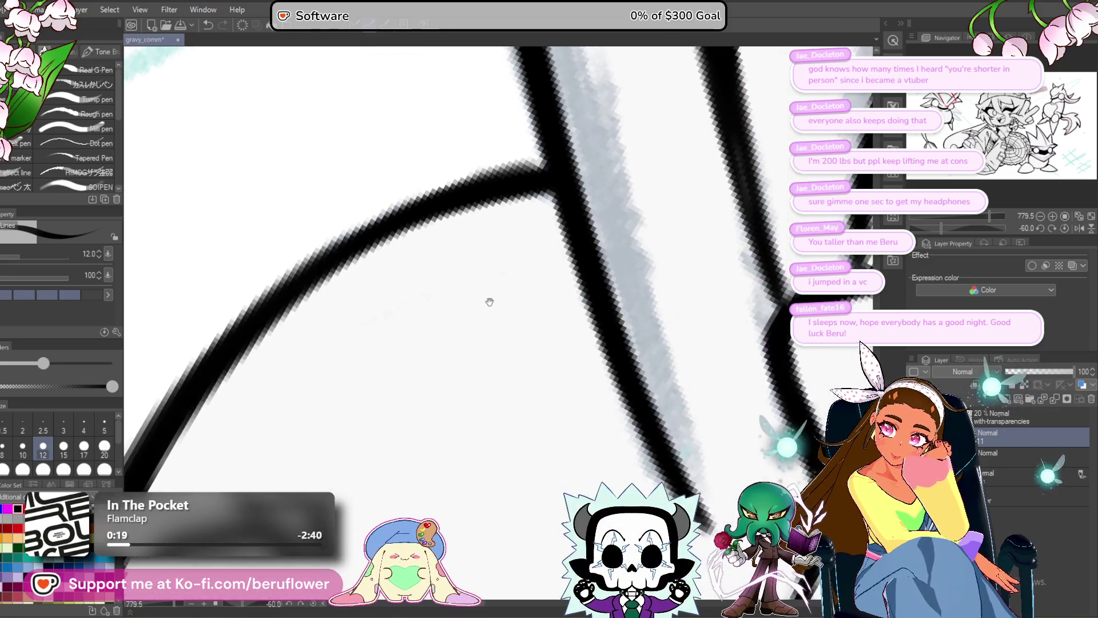
pyautogui.moveTo(489, 300); pyautogui.dragTo(471, 312)
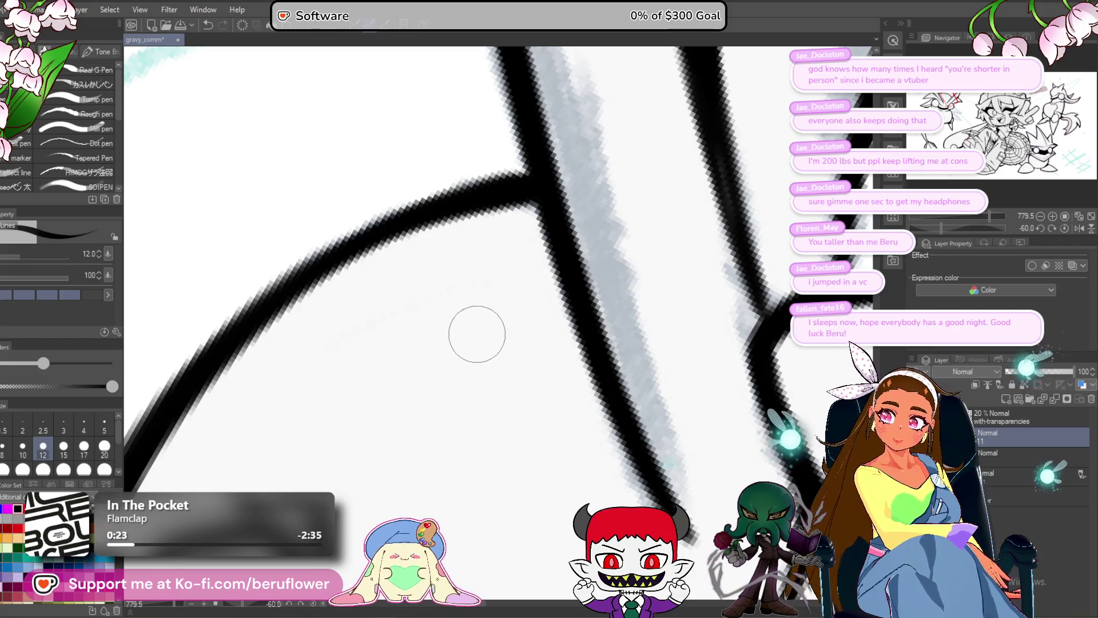
pyautogui.scroll(-2, 386, 318)
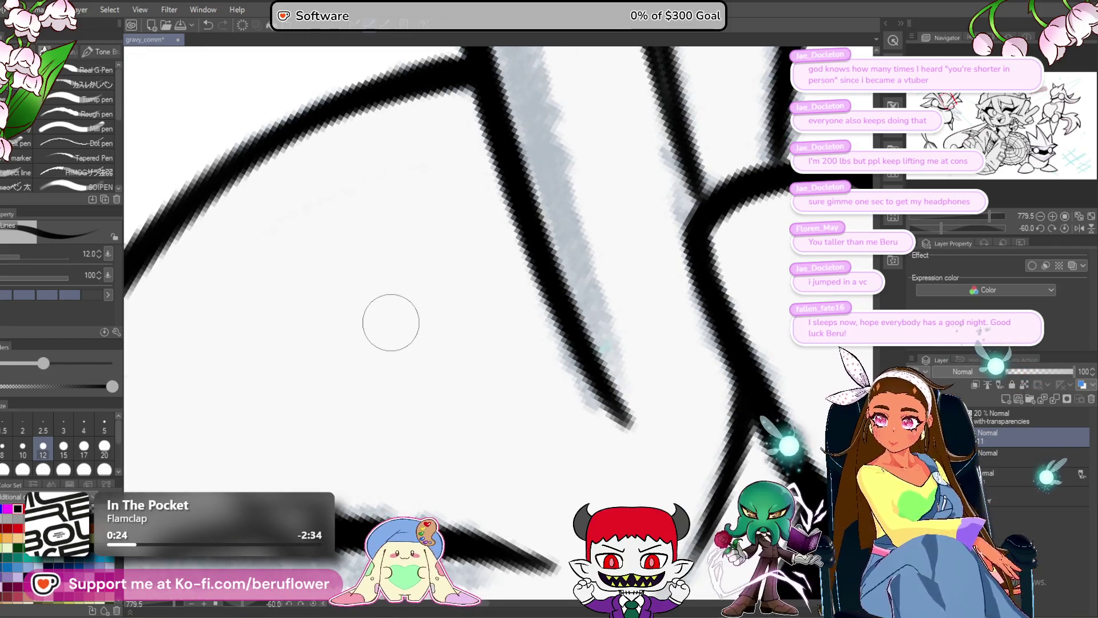
pyautogui.scroll(-2, 390, 322)
pyautogui.moveTo(767, 354); pyautogui.dragTo(635, 380)
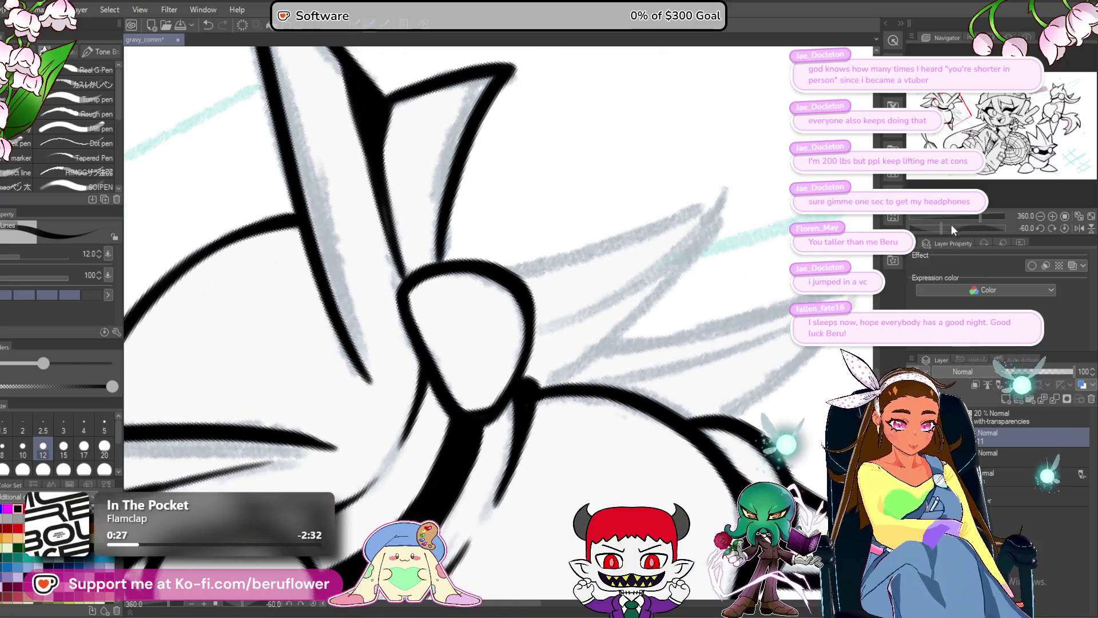
# - Rotate and pan over the spikes, then ink the stroke from the loop up to the spike's upper tip, redoing an overlong one
pyautogui.moveTo(956, 226); pyautogui.dragTo(935, 229)
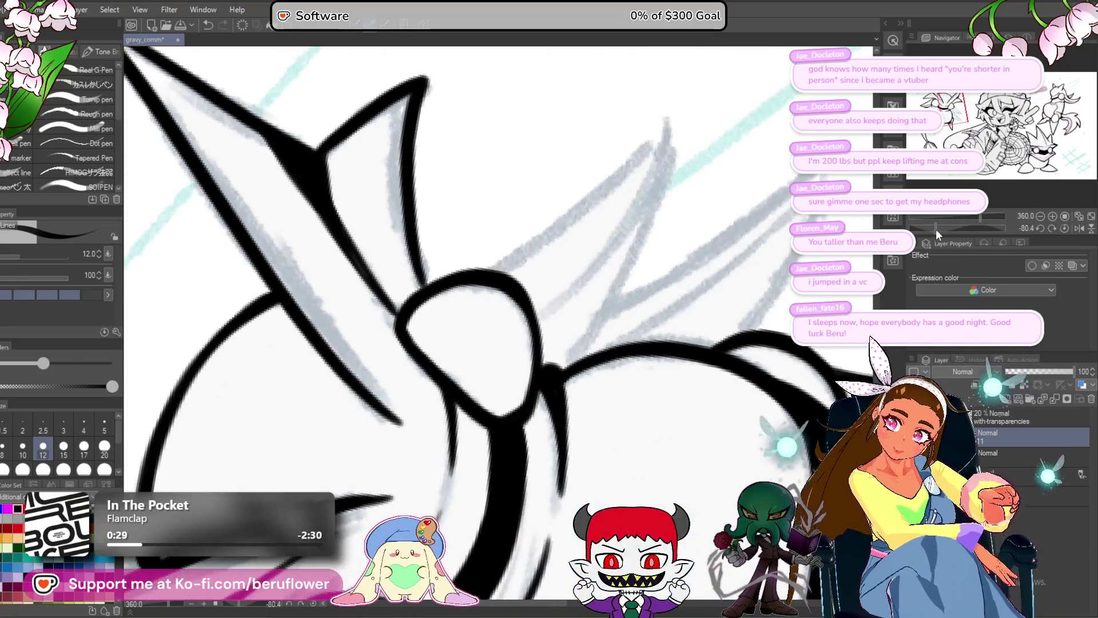
pyautogui.moveTo(560, 412)
pyautogui.mouseDown()
pyautogui.moveTo(534, 415)
pyautogui.moveTo(489, 468)
pyautogui.mouseUp()
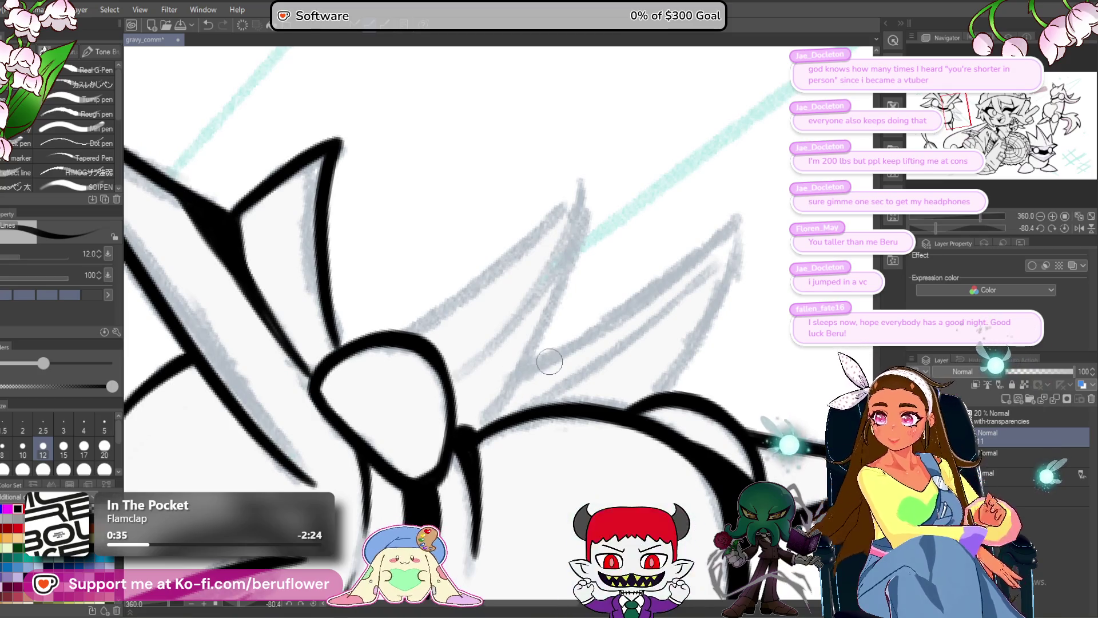
pyautogui.moveTo(538, 390)
pyautogui.mouseDown()
pyautogui.moveTo(483, 370)
pyautogui.moveTo(525, 427)
pyautogui.mouseUp()
pyautogui.moveTo(553, 414); pyautogui.dragTo(557, 416)
pyautogui.moveTo(322, 352)
pyautogui.mouseDown()
pyautogui.moveTo(525, 192)
pyautogui.moveTo(481, 351)
pyautogui.moveTo(422, 467)
pyautogui.mouseUp()
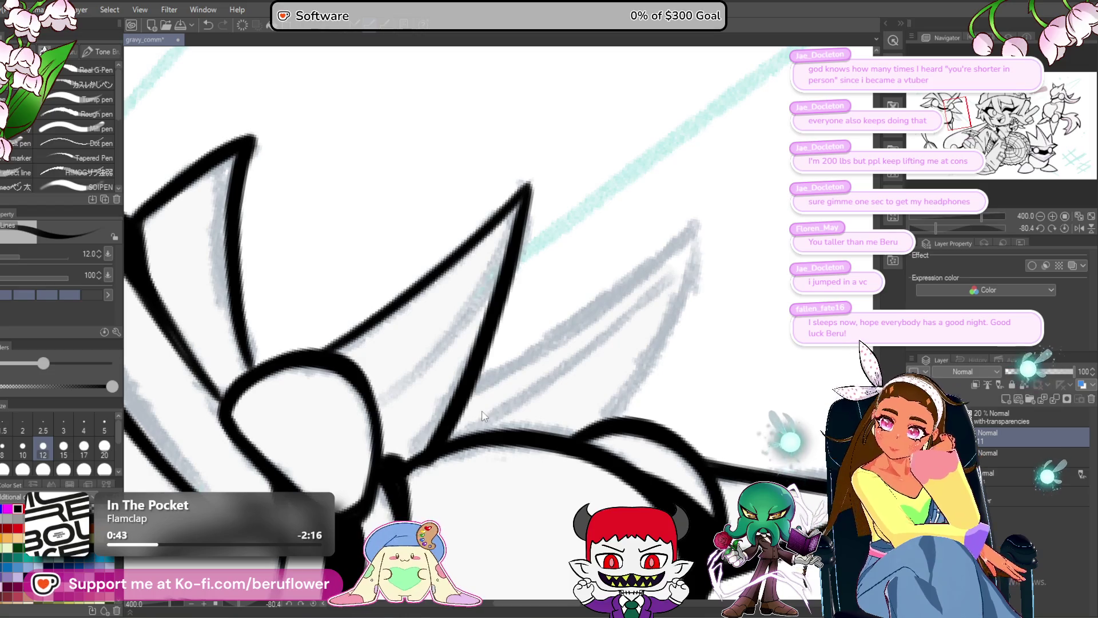
pyautogui.hotkey('ctrl', 'z')
pyautogui.moveTo(529, 183)
pyautogui.mouseDown()
pyautogui.moveTo(503, 273)
pyautogui.moveTo(410, 456)
pyautogui.mouseUp()
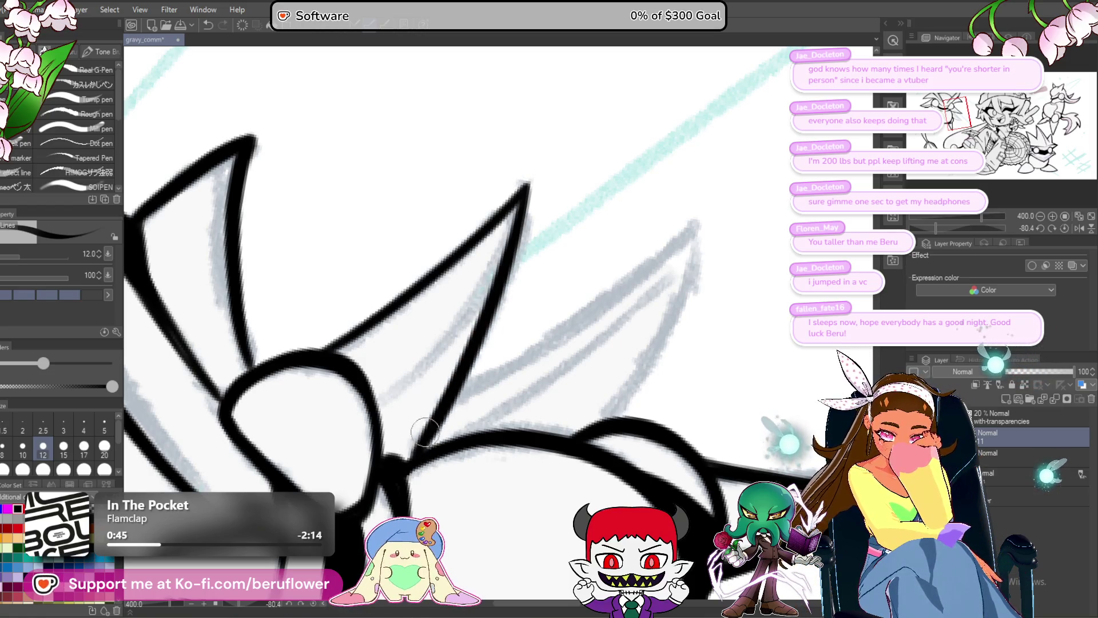
pyautogui.scroll(-2, 420, 446)
pyautogui.scroll(1, 473, 385)
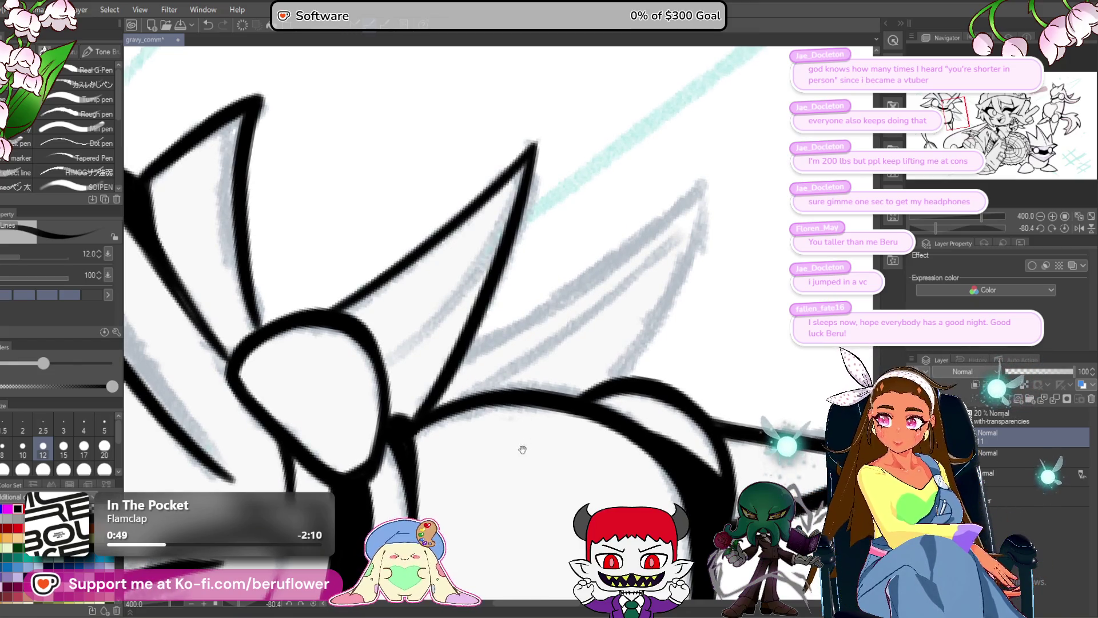
# - Ink the right and middle spikes' outer edges and their inner lines down to the body curve
pyautogui.moveTo(522, 443); pyautogui.dragTo(431, 426)
pyautogui.moveTo(403, 374)
pyautogui.mouseDown()
pyautogui.moveTo(532, 290)
pyautogui.moveTo(618, 212)
pyautogui.moveTo(542, 401)
pyautogui.mouseUp()
pyautogui.moveTo(370, 391)
pyautogui.mouseDown()
pyautogui.moveTo(477, 342)
pyautogui.moveTo(435, 413)
pyautogui.moveTo(652, 227)
pyautogui.moveTo(448, 403)
pyautogui.moveTo(467, 411)
pyautogui.mouseUp()
pyautogui.hotkey('ctrl', 'z')
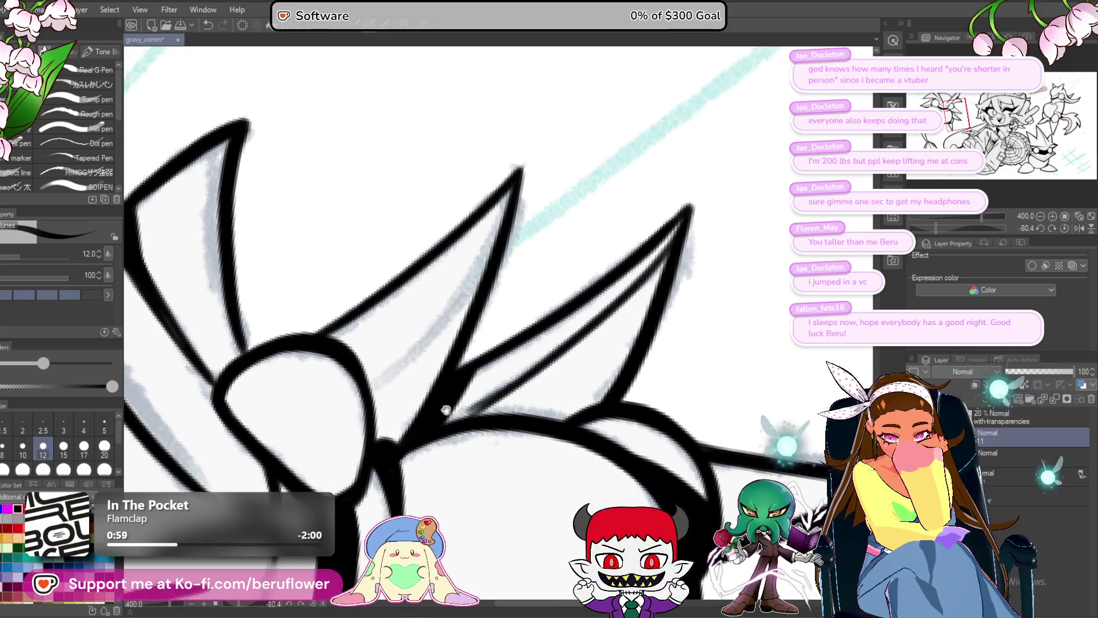
pyautogui.moveTo(519, 176); pyautogui.dragTo(393, 362)
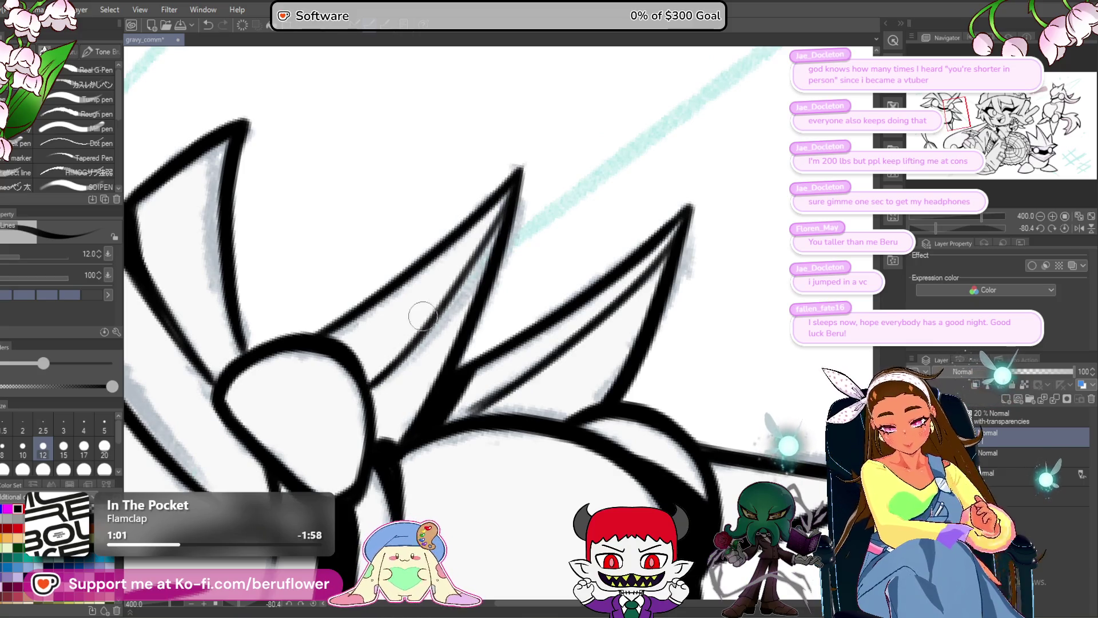
pyautogui.moveTo(424, 320); pyautogui.dragTo(491, 266)
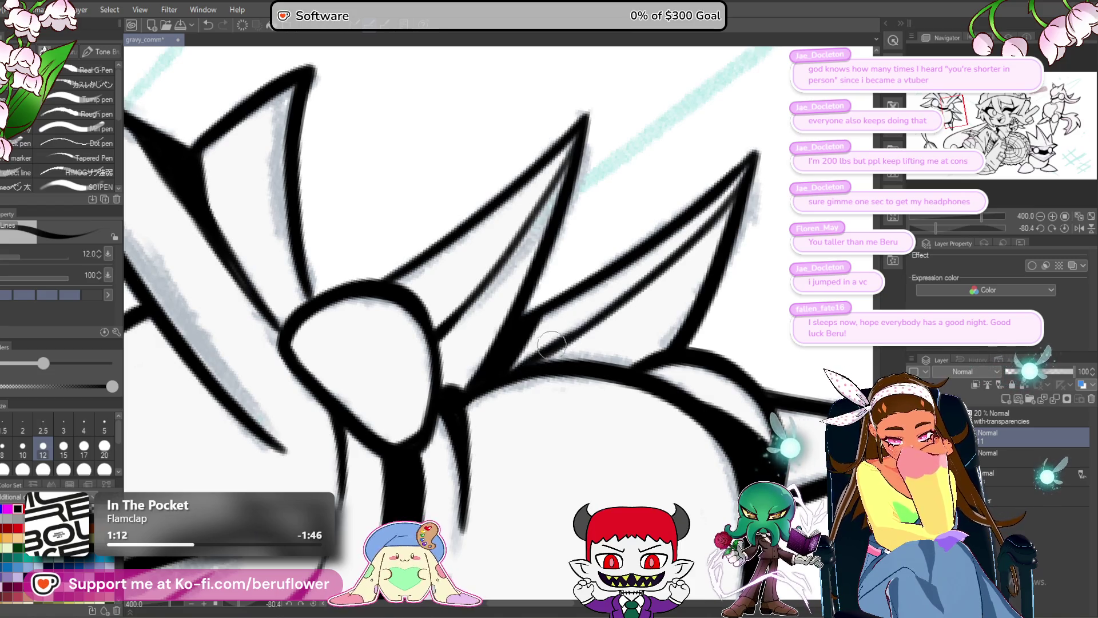
pyautogui.moveTo(599, 313); pyautogui.dragTo(493, 373)
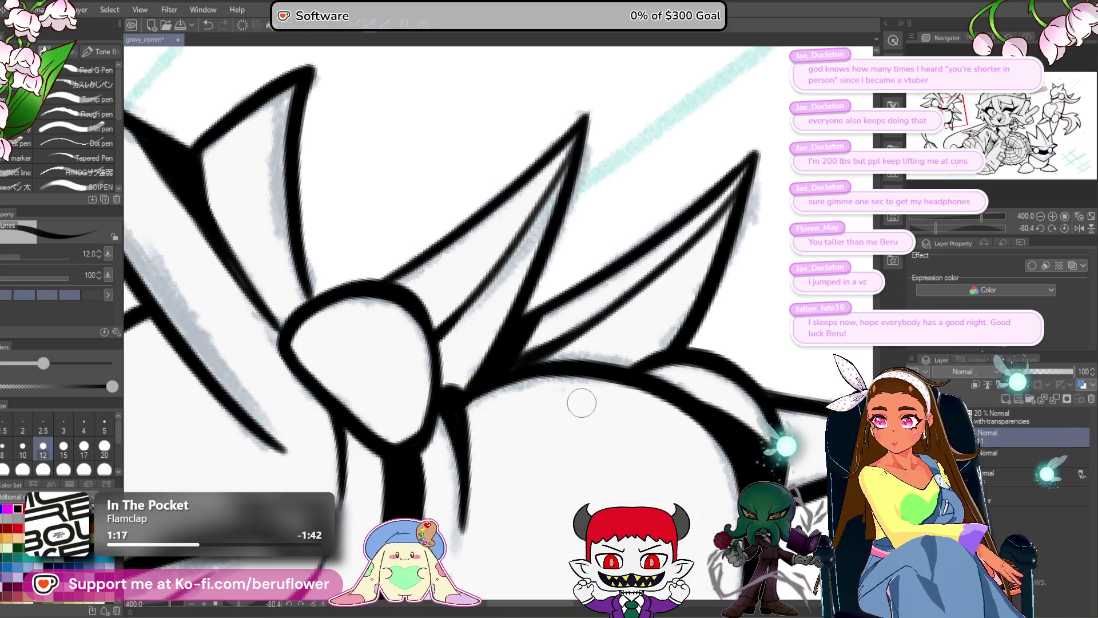
pyautogui.moveTo(588, 422); pyautogui.dragTo(623, 435)
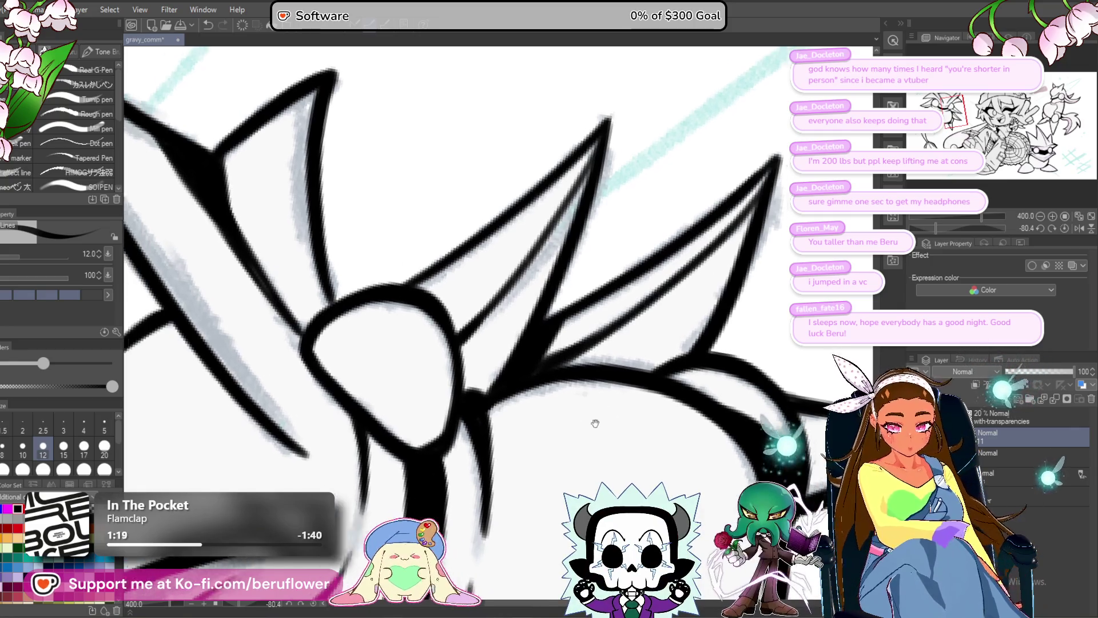
pyautogui.scroll(-1, 481, 391)
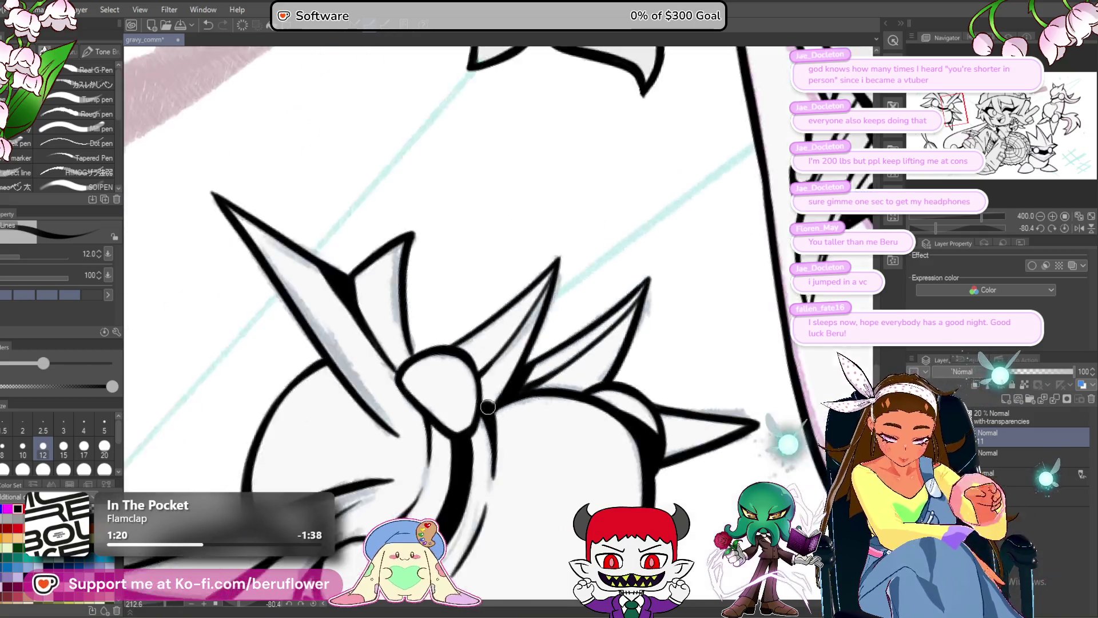
pyautogui.scroll(-2, 483, 399)
pyautogui.scroll(-2, 487, 407)
pyautogui.scroll(1, 515, 412)
pyautogui.scroll(2, 502, 368)
pyautogui.scroll(1, 489, 326)
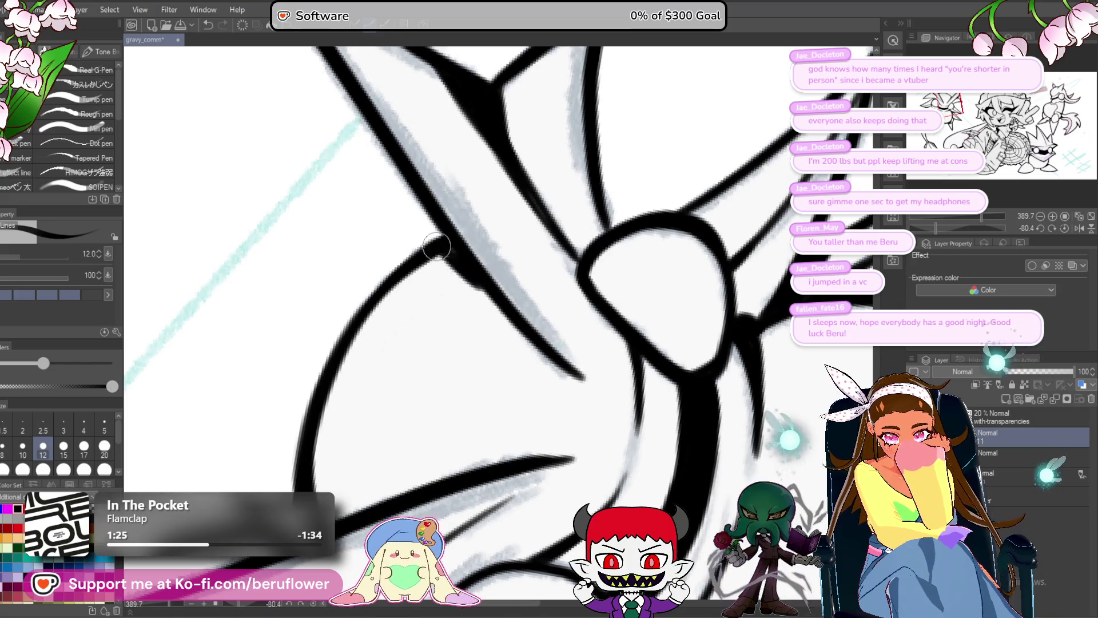
pyautogui.scroll(-3, 463, 300)
# - Thicken the lineart at the spike-body junction, check it close up, and reset the canvas upright
pyautogui.moveTo(466, 341)
pyautogui.mouseDown()
pyautogui.moveTo(373, 368)
pyautogui.moveTo(463, 344)
pyautogui.moveTo(453, 348)
pyautogui.mouseUp()
pyautogui.scroll(-4, 453, 348)
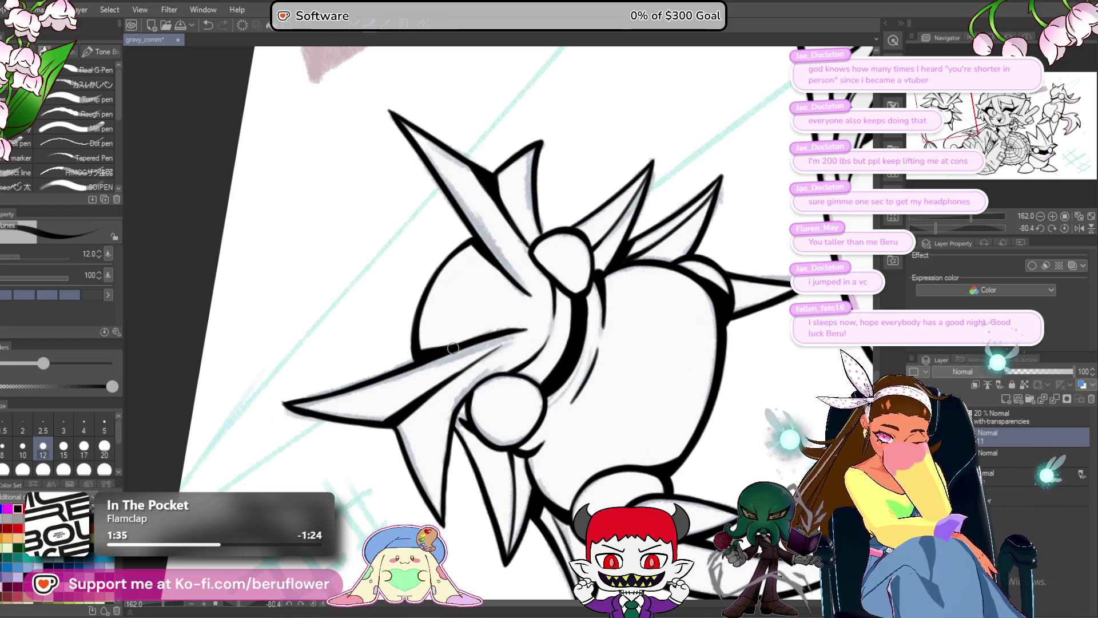
pyautogui.scroll(3, 468, 232)
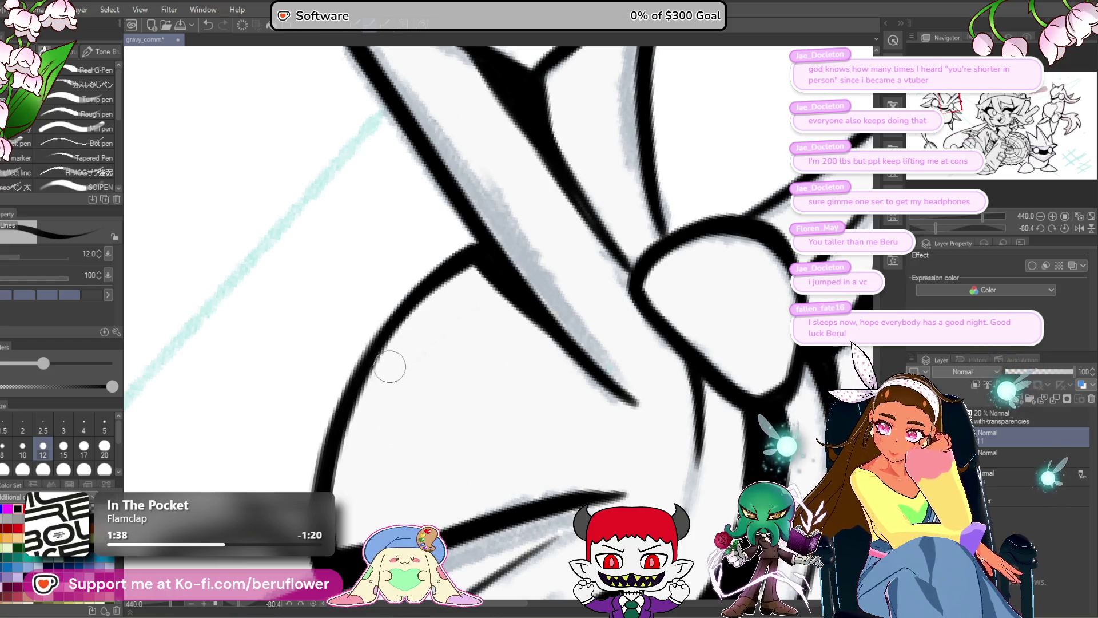
pyautogui.moveTo(427, 391); pyautogui.dragTo(438, 400)
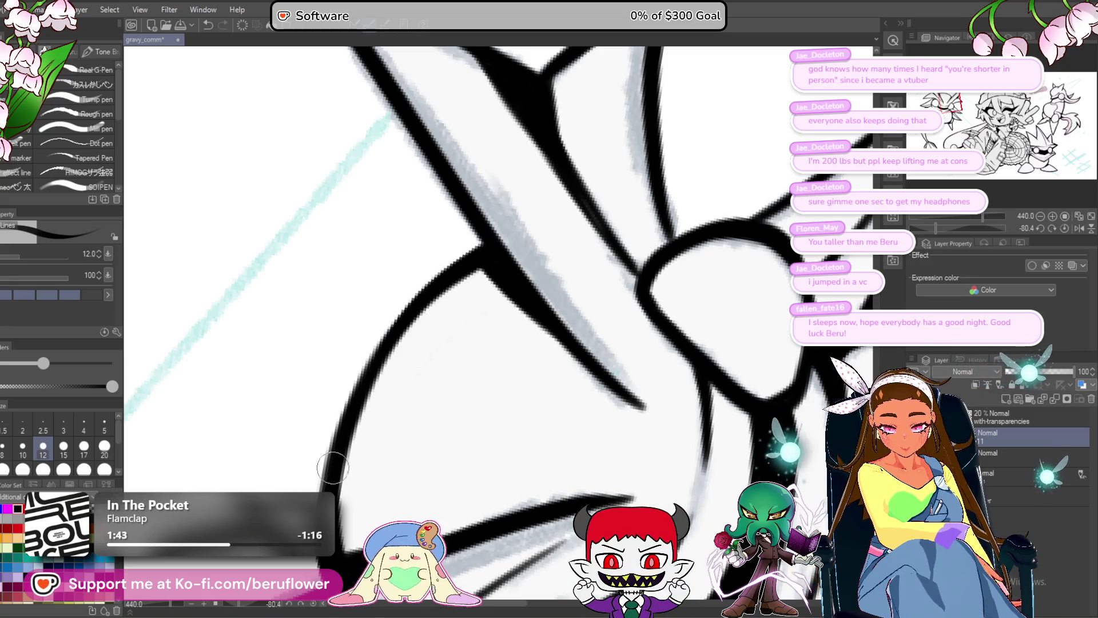
pyautogui.scroll(-5, 378, 395)
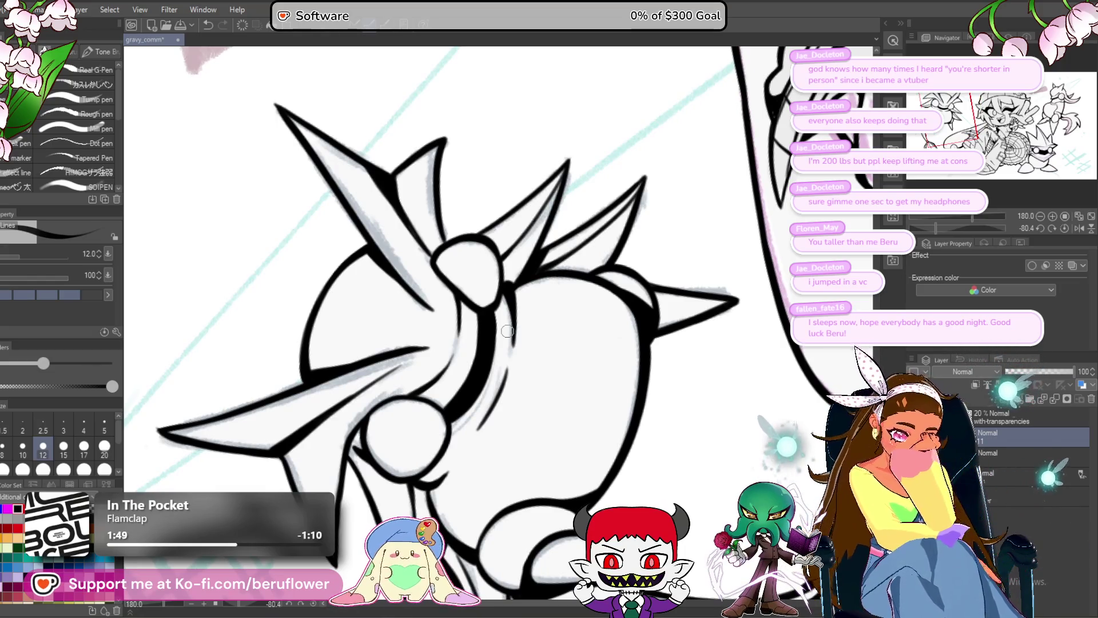
pyautogui.hotkey('ctrl', '@')
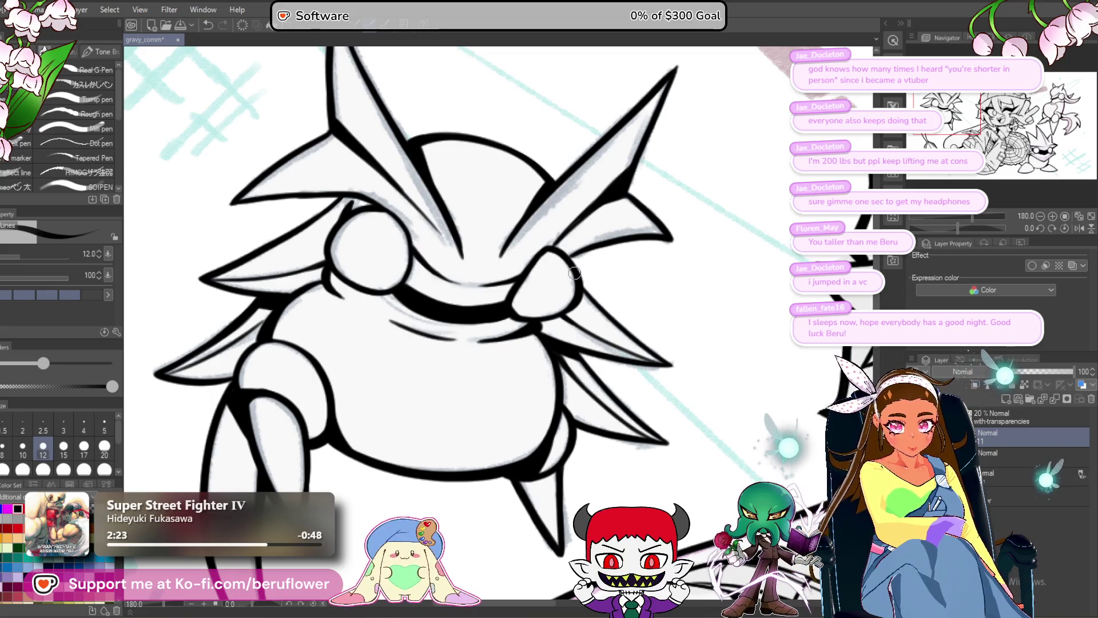
pyautogui.scroll(3, 575, 273)
pyautogui.scroll(2, 582, 231)
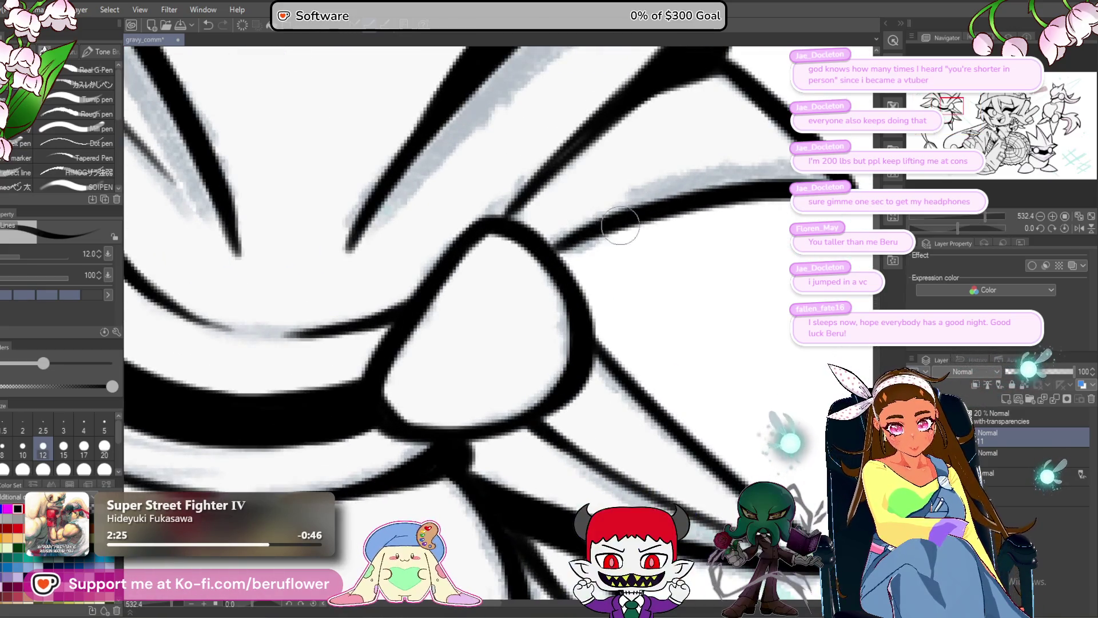
pyautogui.moveTo(612, 257); pyautogui.dragTo(563, 232)
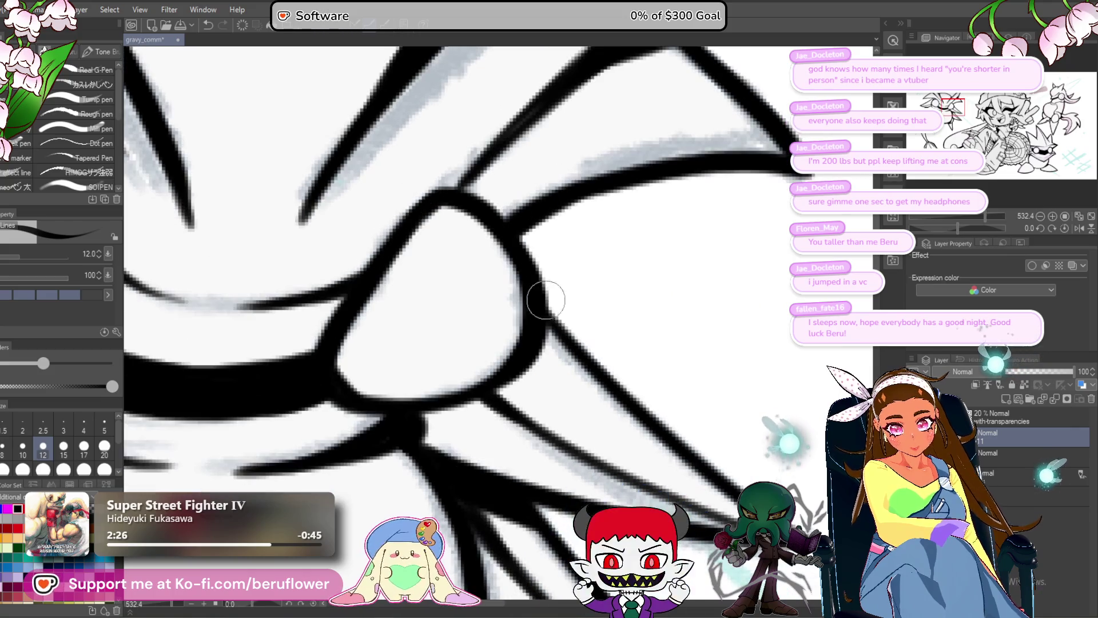
pyautogui.scroll(-3, 536, 291)
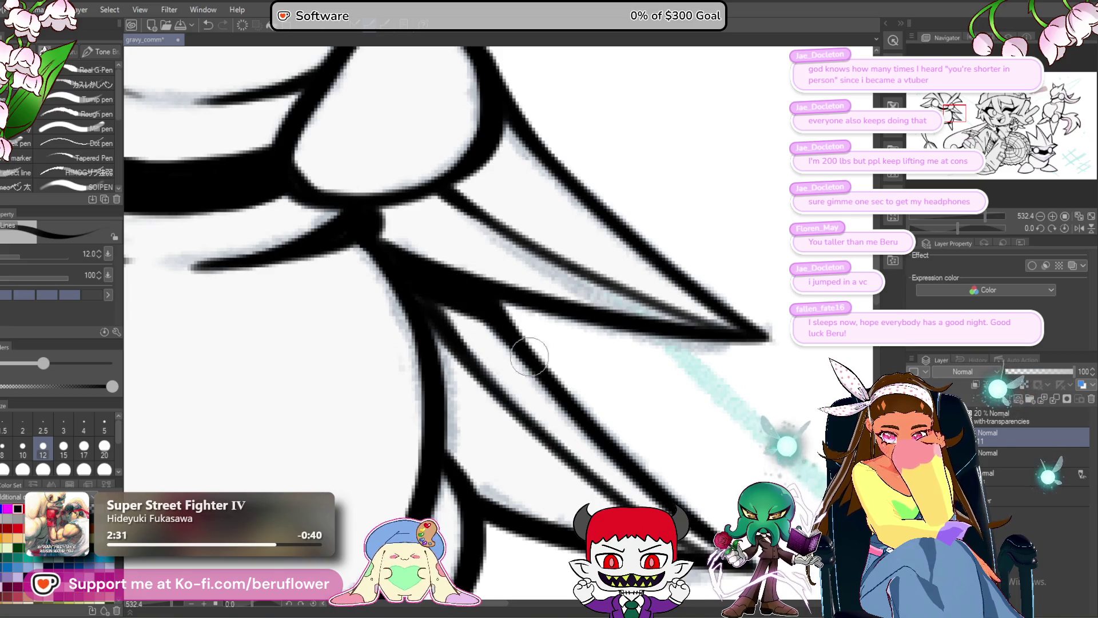
pyautogui.scroll(-2, 573, 403)
pyautogui.scroll(-2, 573, 404)
pyautogui.scroll(2, 583, 361)
pyautogui.scroll(2, 596, 309)
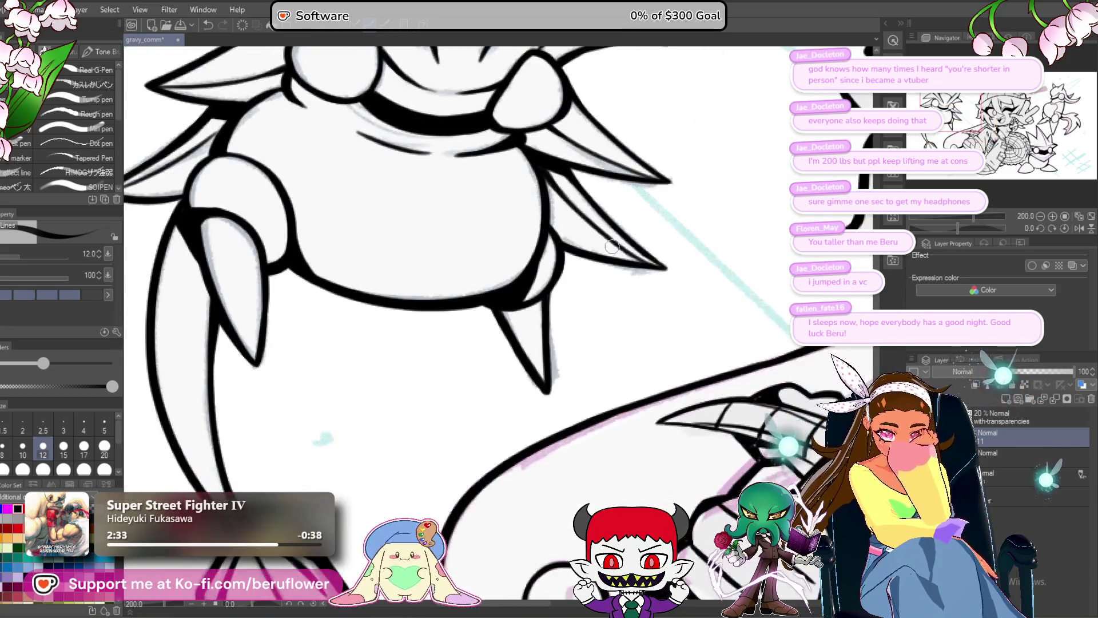
pyautogui.scroll(2, 611, 249)
pyautogui.scroll(2, 611, 247)
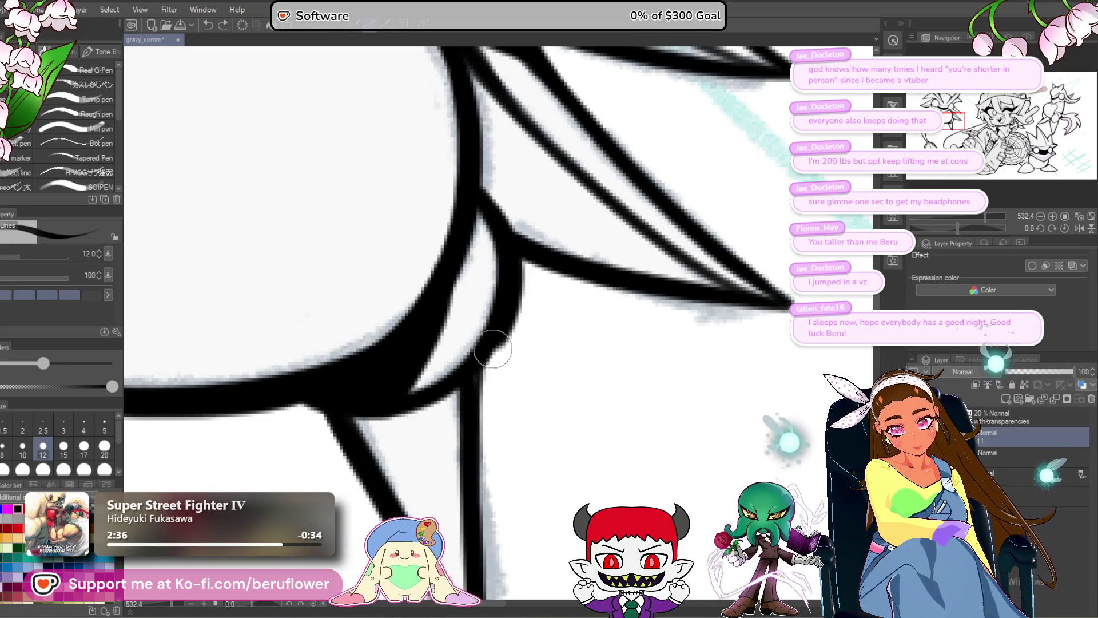
pyautogui.moveTo(436, 341); pyautogui.dragTo(508, 311)
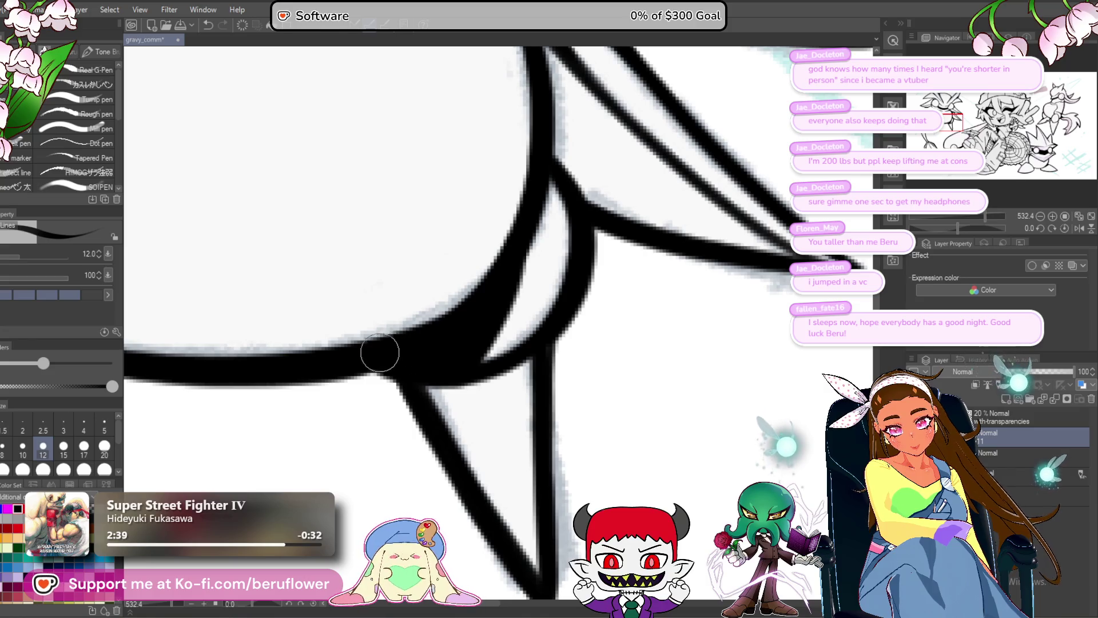
pyautogui.scroll(-1, 382, 353)
pyautogui.scroll(-1, 387, 354)
pyautogui.scroll(1, 386, 354)
pyautogui.moveTo(561, 363)
pyautogui.mouseDown()
pyautogui.moveTo(585, 406)
pyautogui.moveTo(573, 466)
pyautogui.mouseUp()
pyautogui.scroll(1, 569, 443)
pyautogui.scroll(-3, 569, 444)
pyautogui.scroll(3, 505, 380)
pyautogui.scroll(1, 504, 381)
pyautogui.scroll(-1, 544, 404)
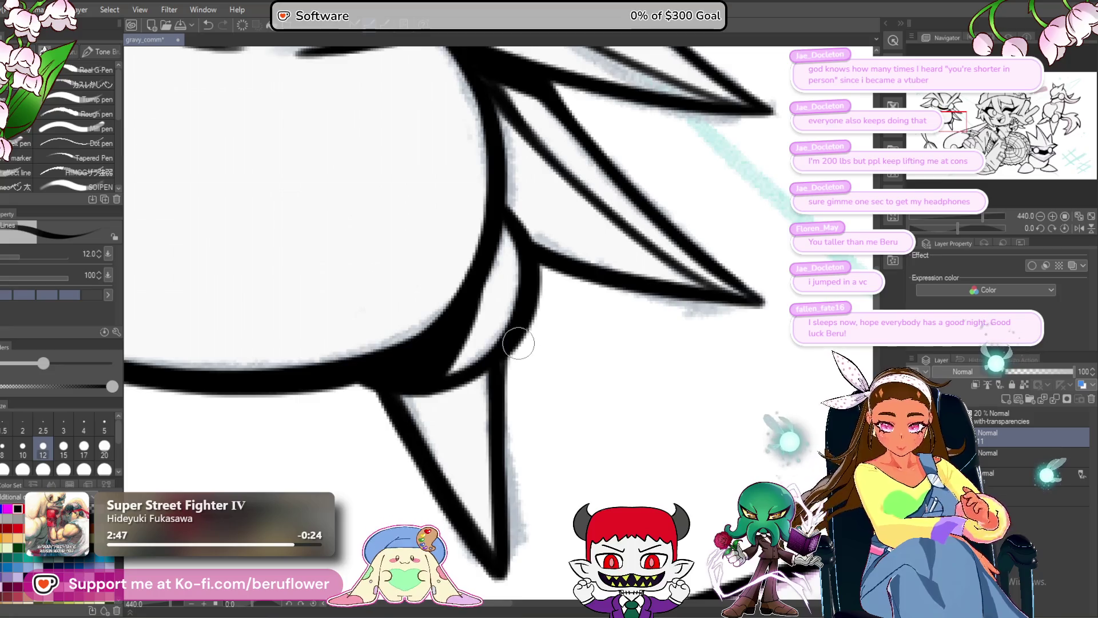
pyautogui.scroll(-2, 519, 343)
pyautogui.scroll(1, 624, 380)
pyautogui.scroll(-1, 624, 379)
pyautogui.moveTo(667, 392)
pyautogui.mouseDown()
pyautogui.moveTo(642, 448)
pyautogui.moveTo(680, 460)
pyautogui.mouseUp()
pyautogui.moveTo(530, 374); pyautogui.dragTo(570, 367)
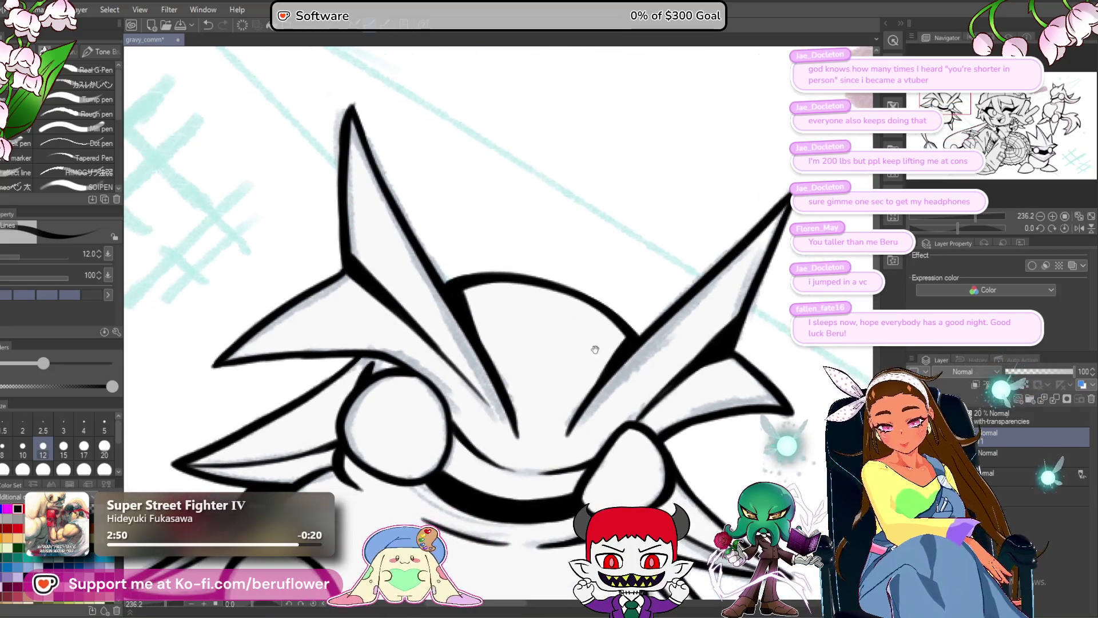
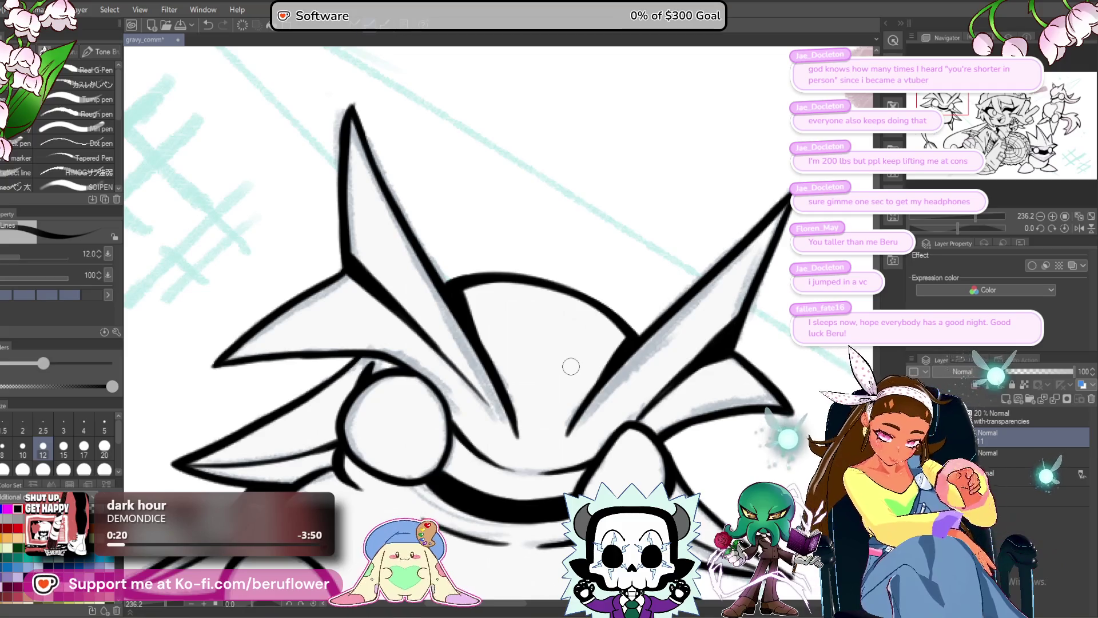
pyautogui.scroll(1, 610, 365)
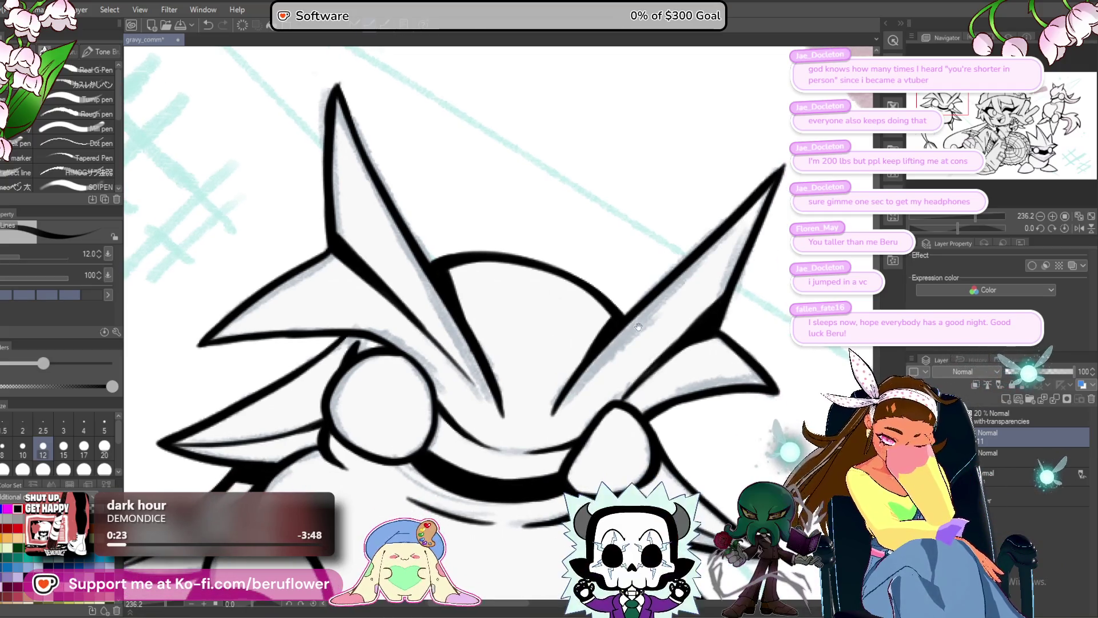
pyautogui.scroll(1, 592, 334)
pyautogui.scroll(1, 579, 308)
pyautogui.scroll(1, 579, 308)
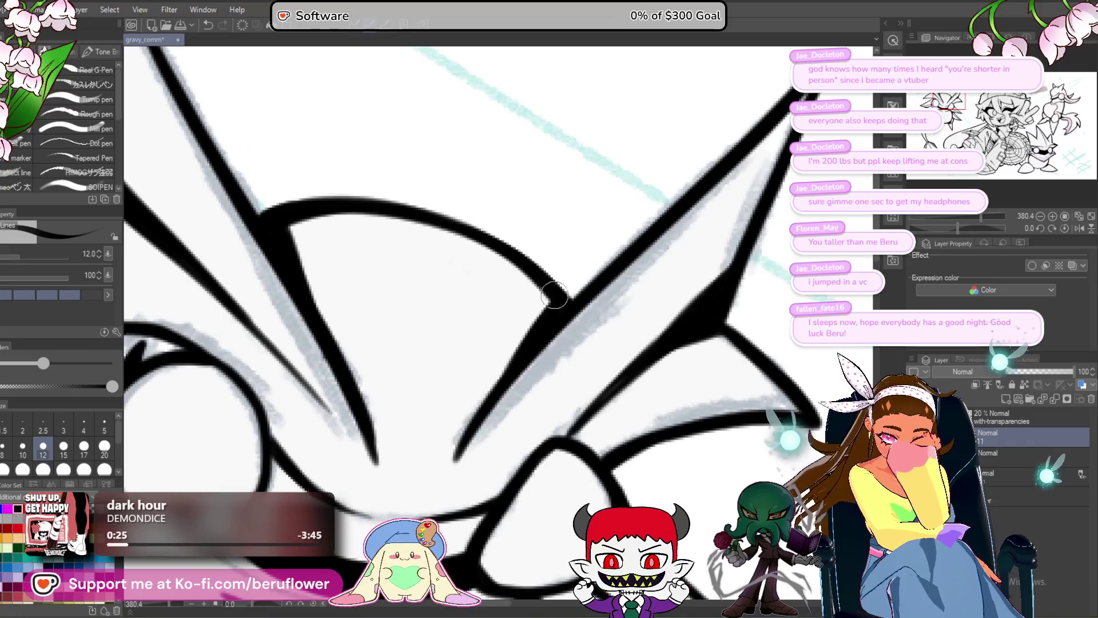
pyautogui.scroll(-1, 574, 305)
pyautogui.scroll(1, 570, 197)
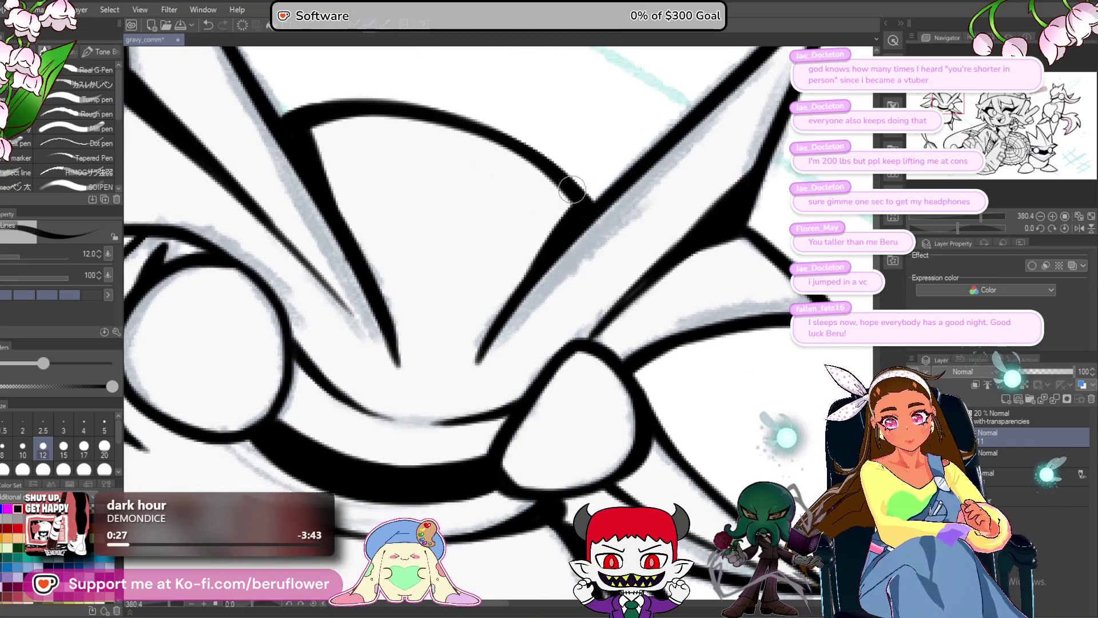
pyautogui.scroll(-1, 454, 368)
pyautogui.scroll(-1, 515, 344)
pyautogui.scroll(1, 613, 340)
pyautogui.scroll(1, 574, 348)
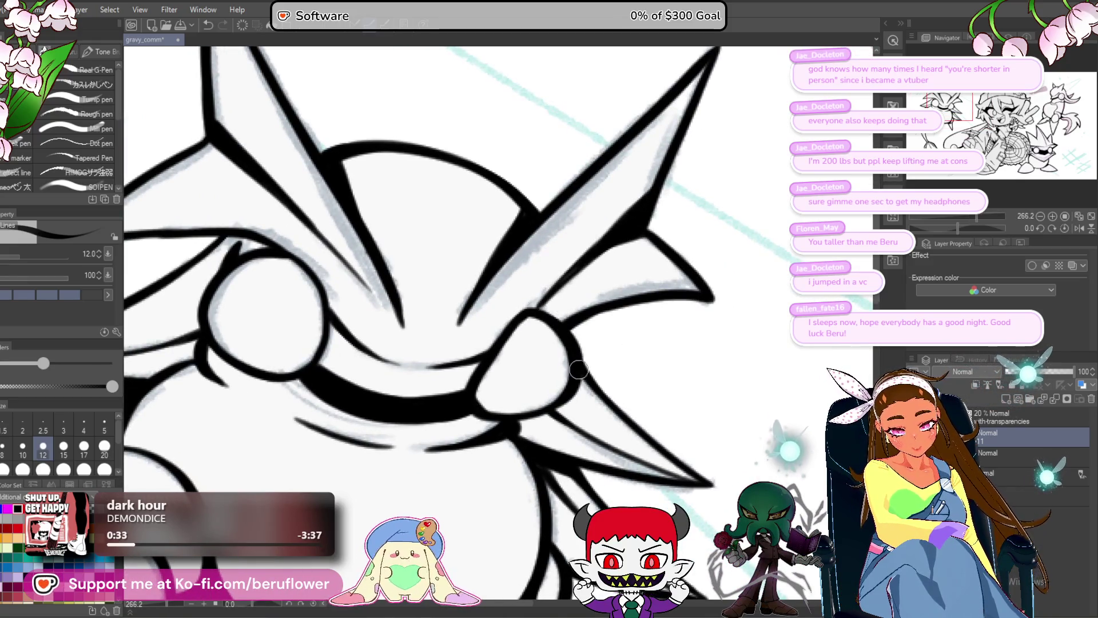
pyautogui.scroll(-4, 573, 389)
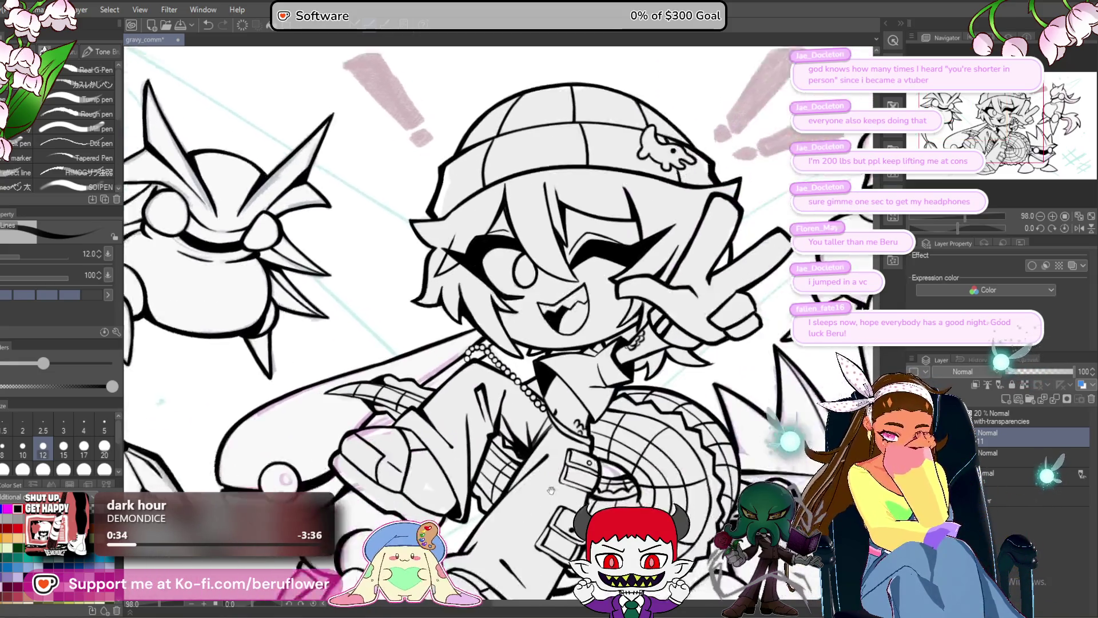
# - Pan so the character is centred and the whole lineart illustration shows in the window
pyautogui.moveTo(547, 411); pyautogui.dragTo(477, 454)
pyautogui.scroll(-2, 477, 454)
pyautogui.scroll(1, 478, 454)
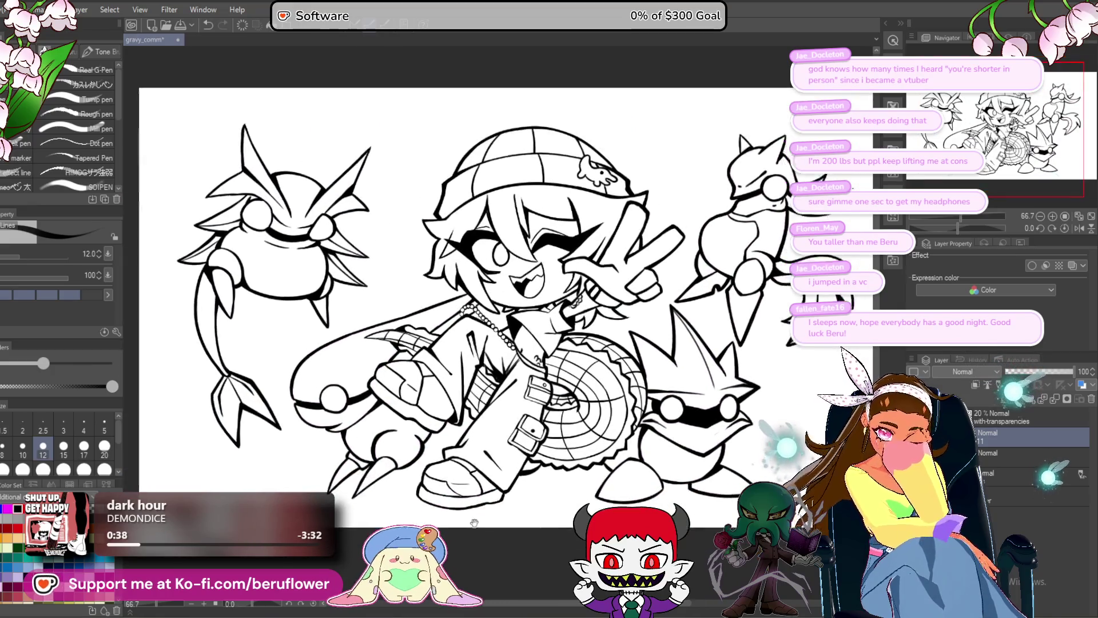
pyautogui.scroll(-1, 572, 400)
pyautogui.scroll(-1, 572, 399)
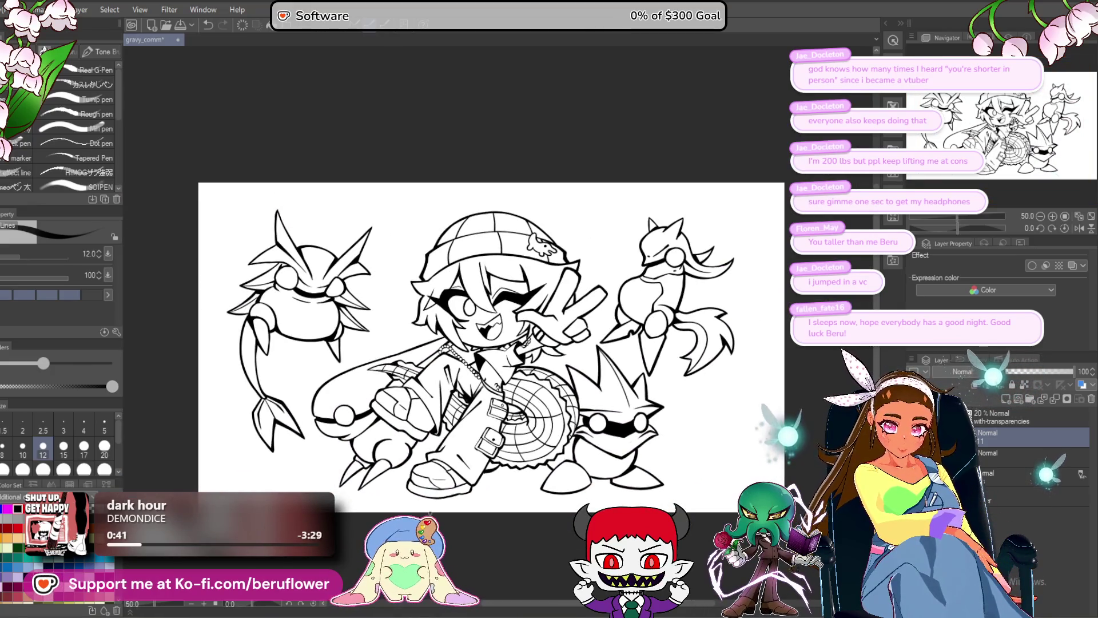
pyautogui.scroll(1, 429, 506)
pyautogui.scroll(1, 525, 525)
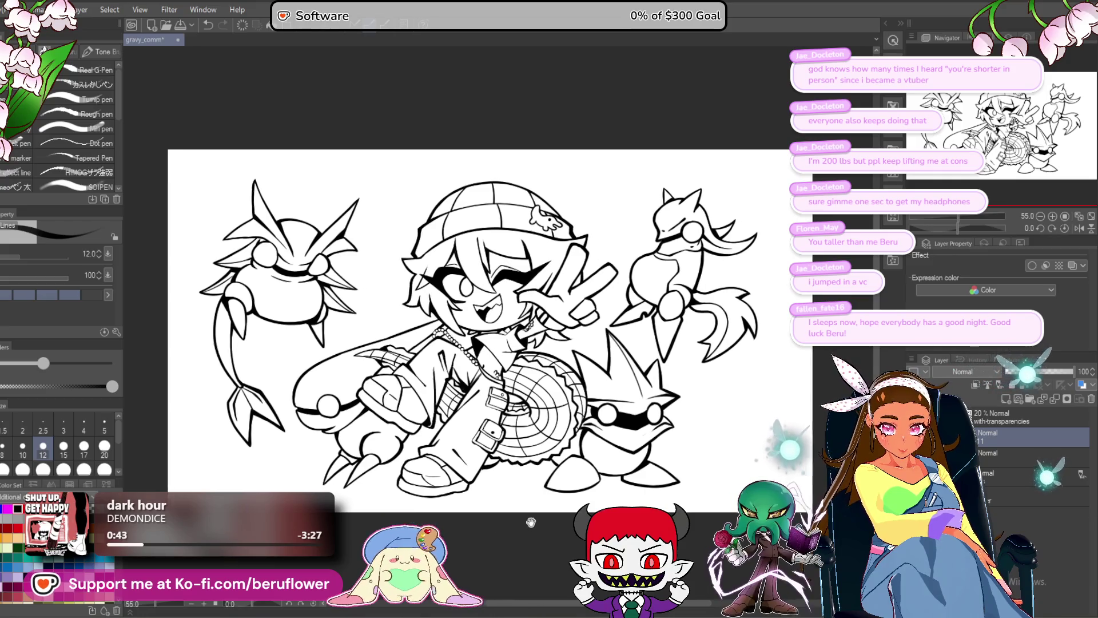
pyautogui.scroll(-1, 517, 522)
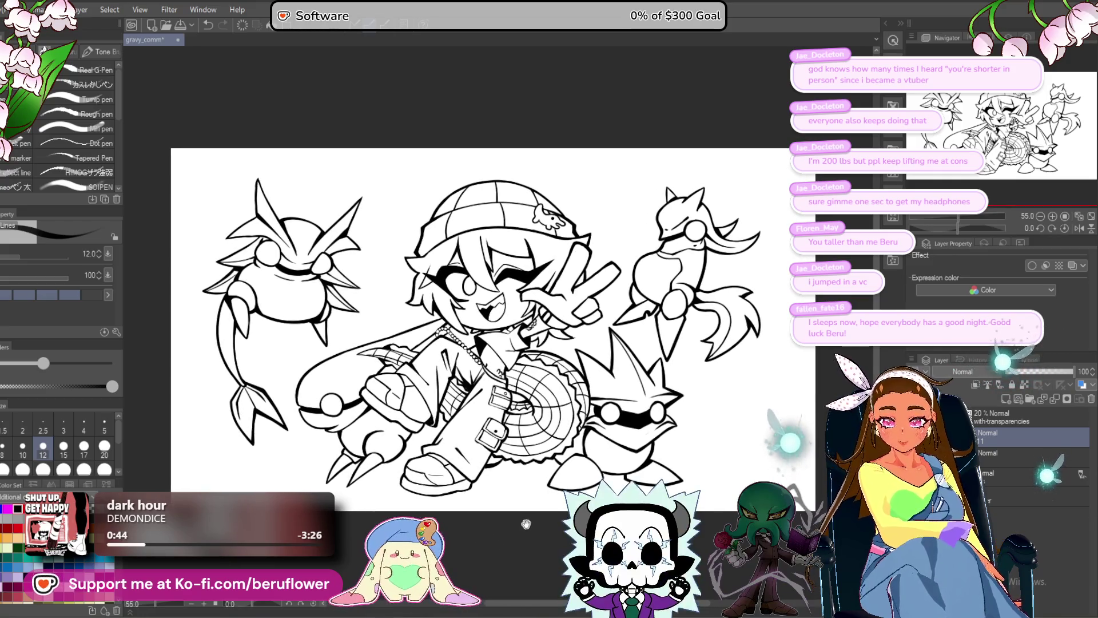
pyautogui.scroll(1, 532, 519)
pyautogui.scroll(-1, 570, 509)
pyautogui.scroll(1, 570, 509)
pyautogui.scroll(-1, 577, 493)
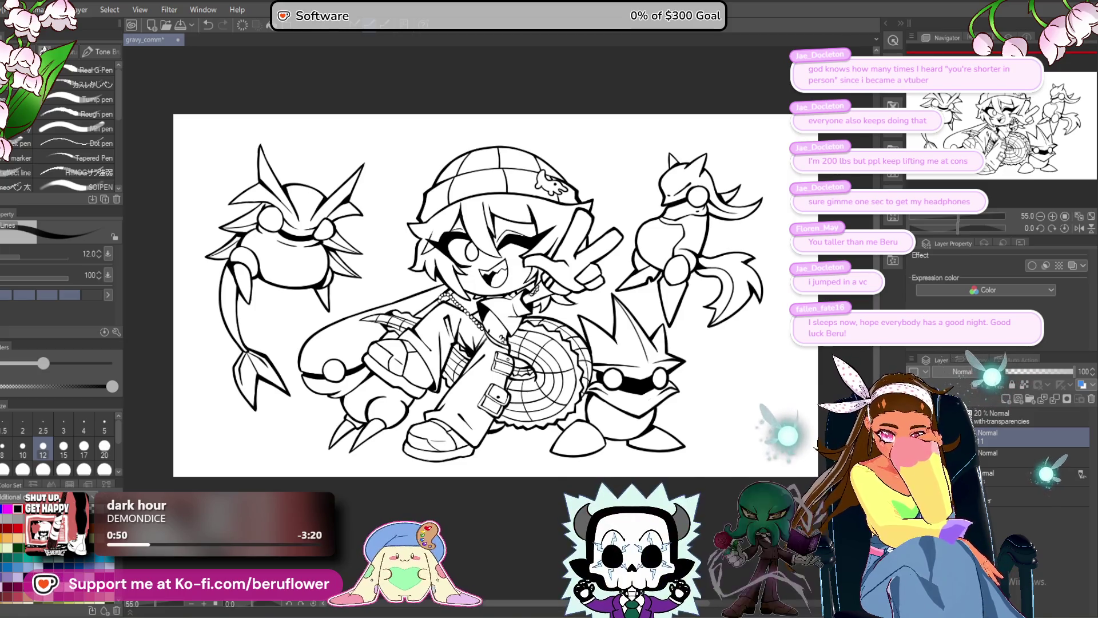
# - Shift the drawing slightly and reveal the hidden cyan hatch, pink sketch and grey shading layers
pyautogui.moveTo(583, 474); pyautogui.dragTo(547, 548)
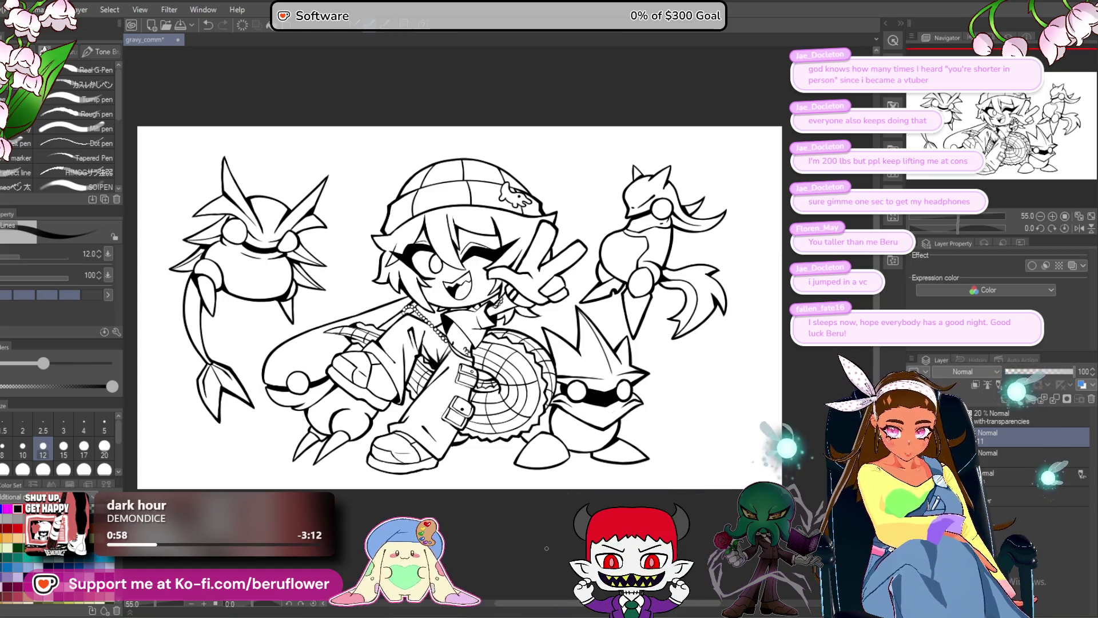
pyautogui.hotkey('ctrl', 'z')
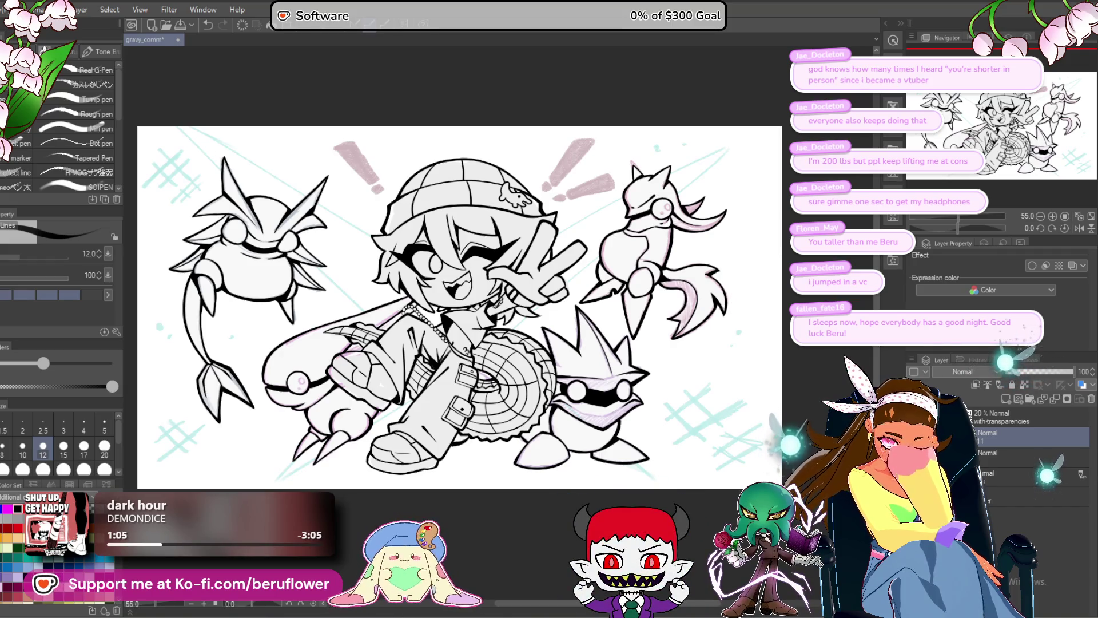
# - Toggle the creatures' and main character's lineart off and on to check against the sketch
pyautogui.hotkey('ctrl', 'z')
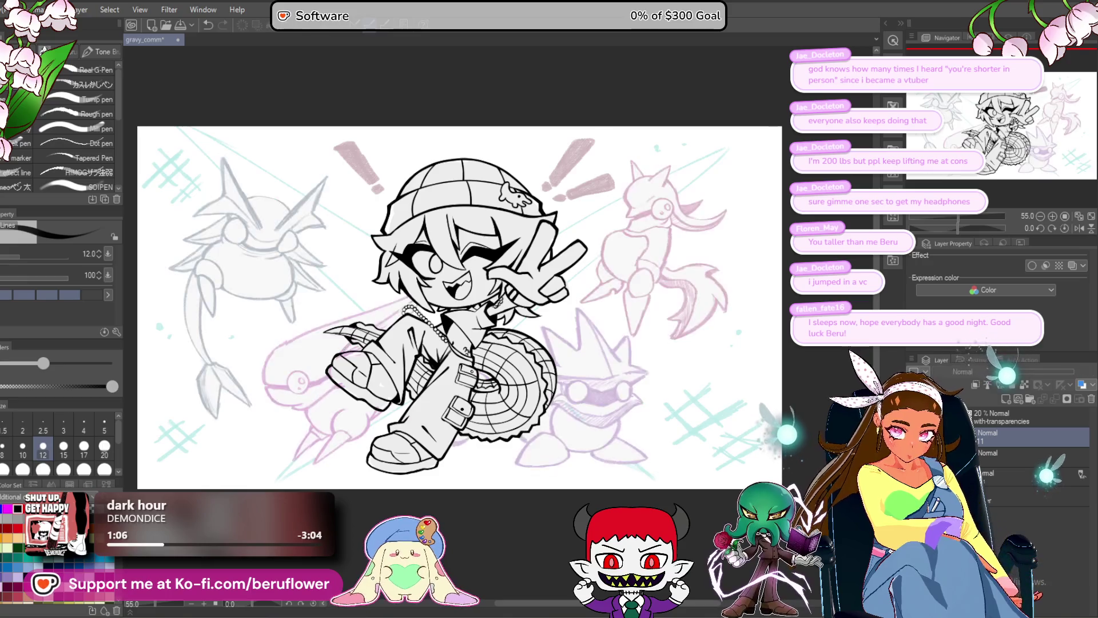
pyautogui.hotkey('ctrl', 'y')
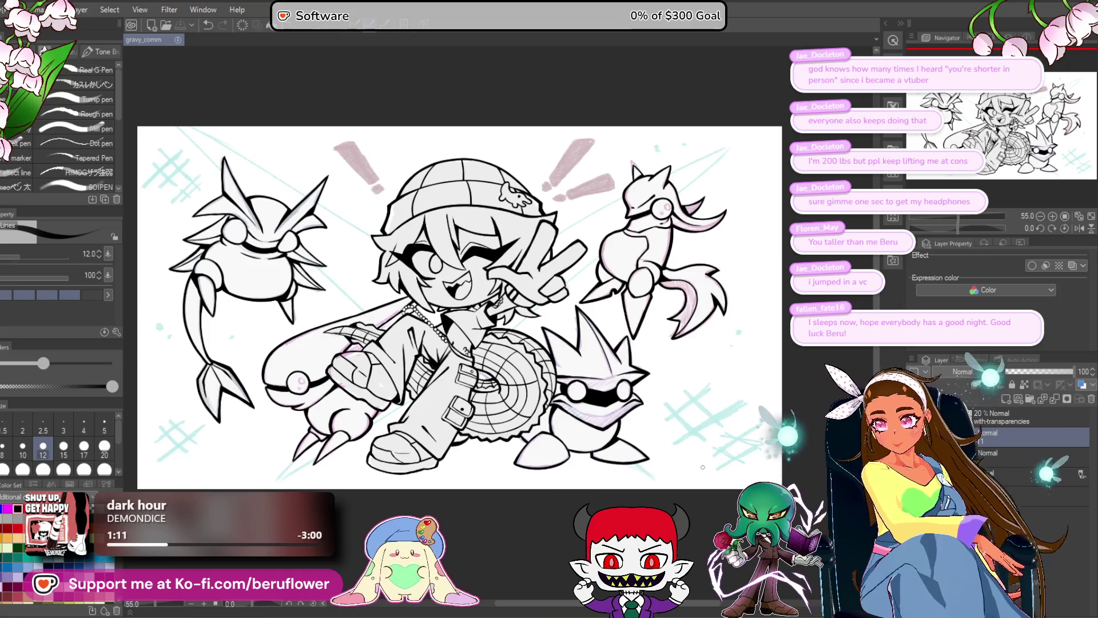
pyautogui.hotkey('ctrl', 'z')
pyautogui.hotkey('ctrl', 'y')
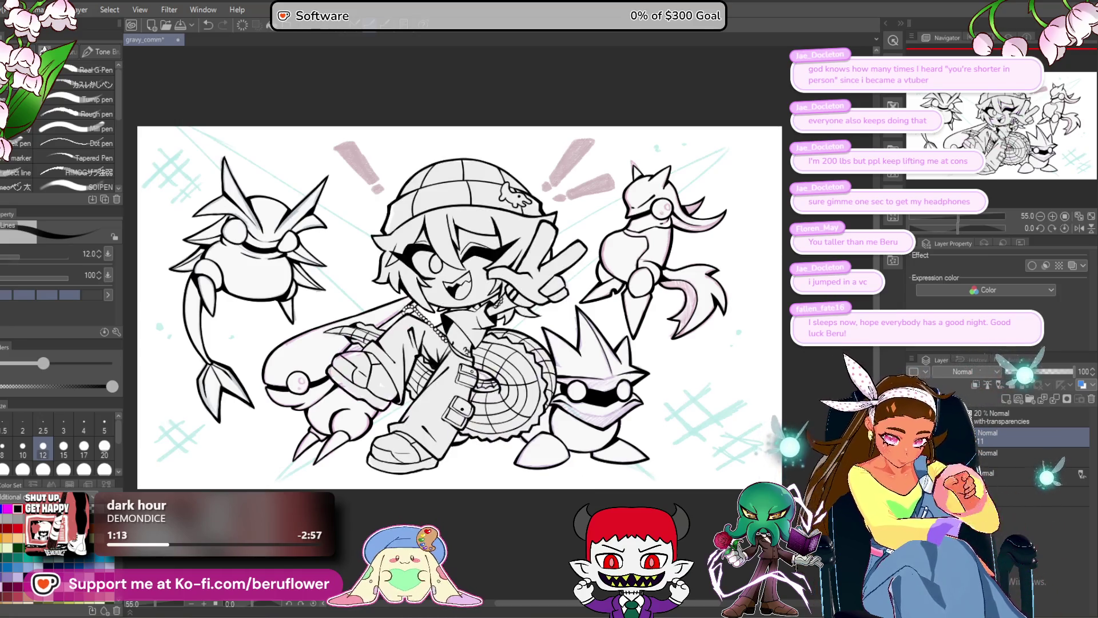
# - Hide the pink sketch and cyan hatch marks, leaving clean lineart with the character's grey fill
pyautogui.hotkey('ctrl', 'y')
pyautogui.moveTo(517, 529); pyautogui.dragTo(521, 505)
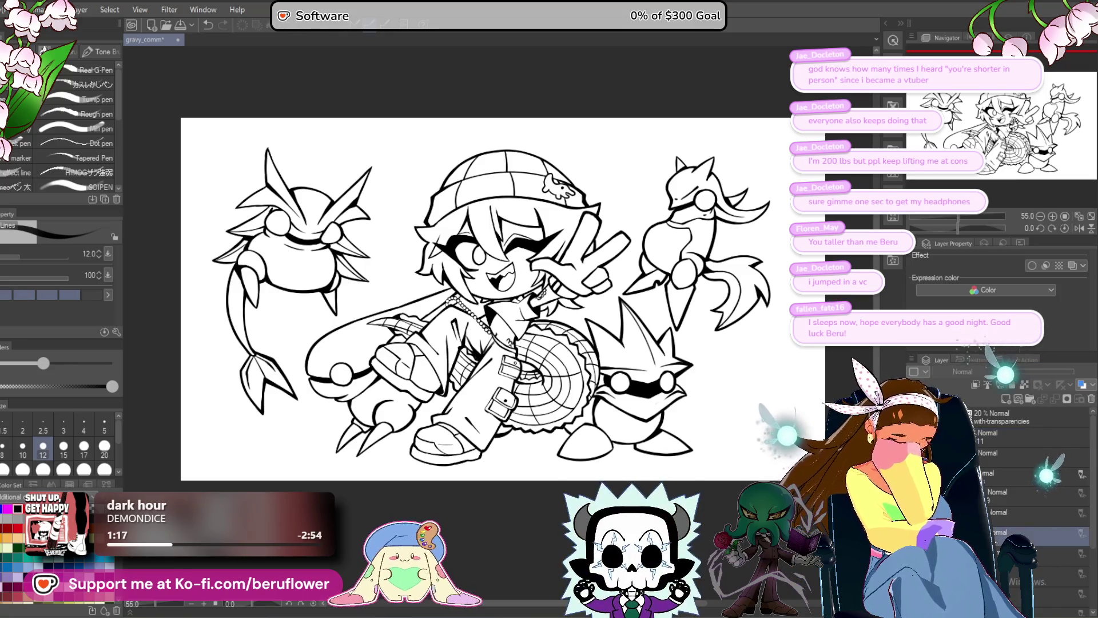
pyautogui.click(998, 476)
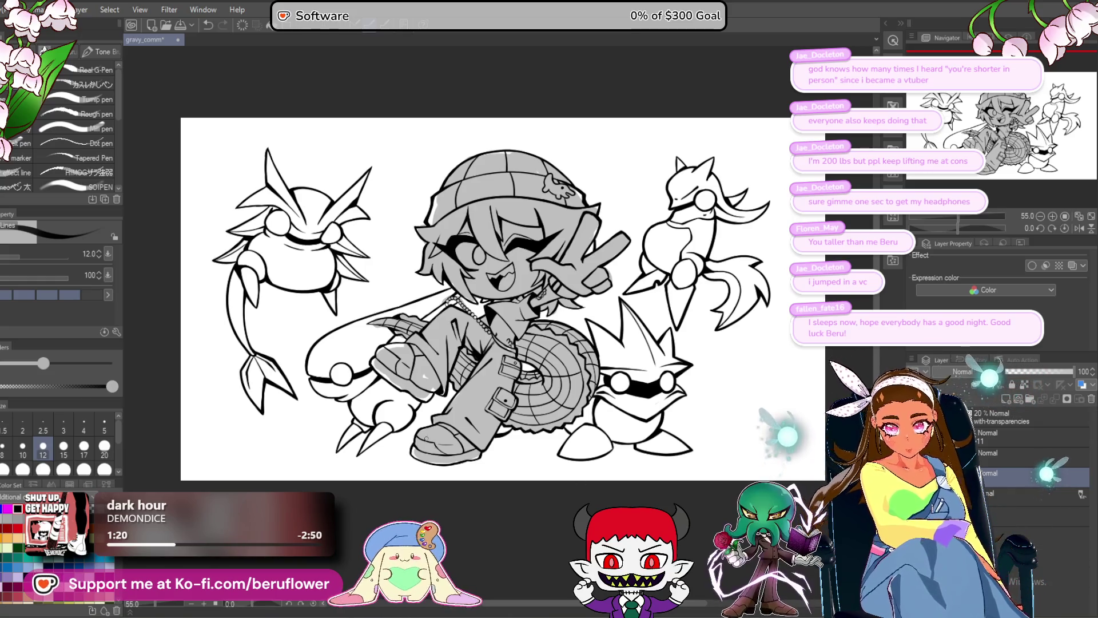
pyautogui.scroll(3, 320, 306)
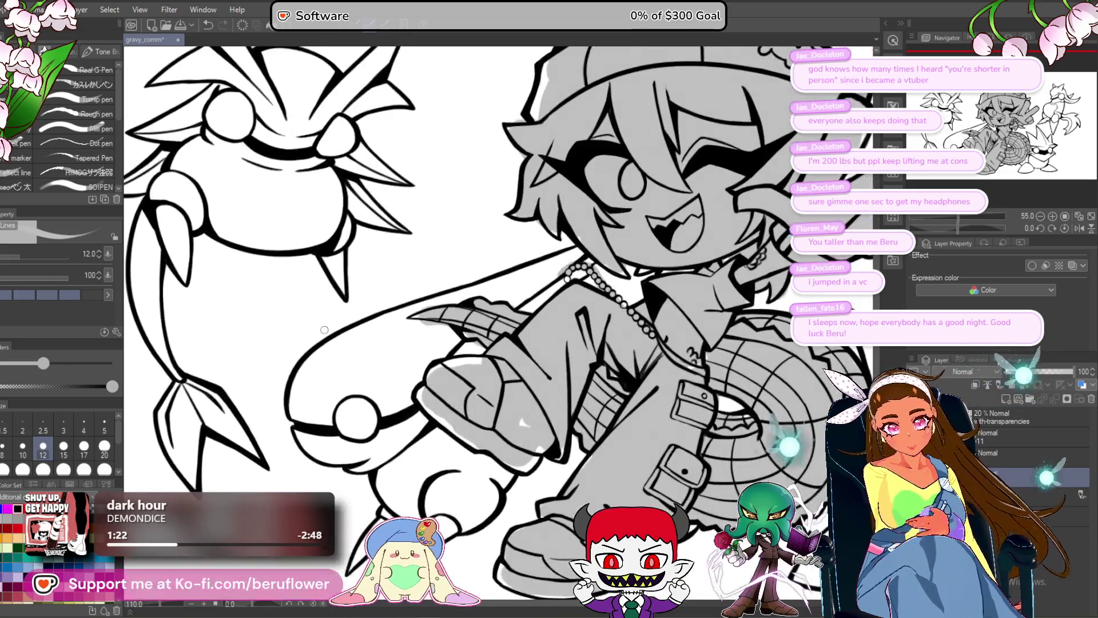
# - Erase grey tone along the thumb's edge with an enlarged eraser, then return to a small brush
pyautogui.press('e')
pyautogui.scroll(2, 320, 306)
pyautogui.scroll(2, 462, 377)
pyautogui.moveTo(462, 377); pyautogui.dragTo(481, 429)
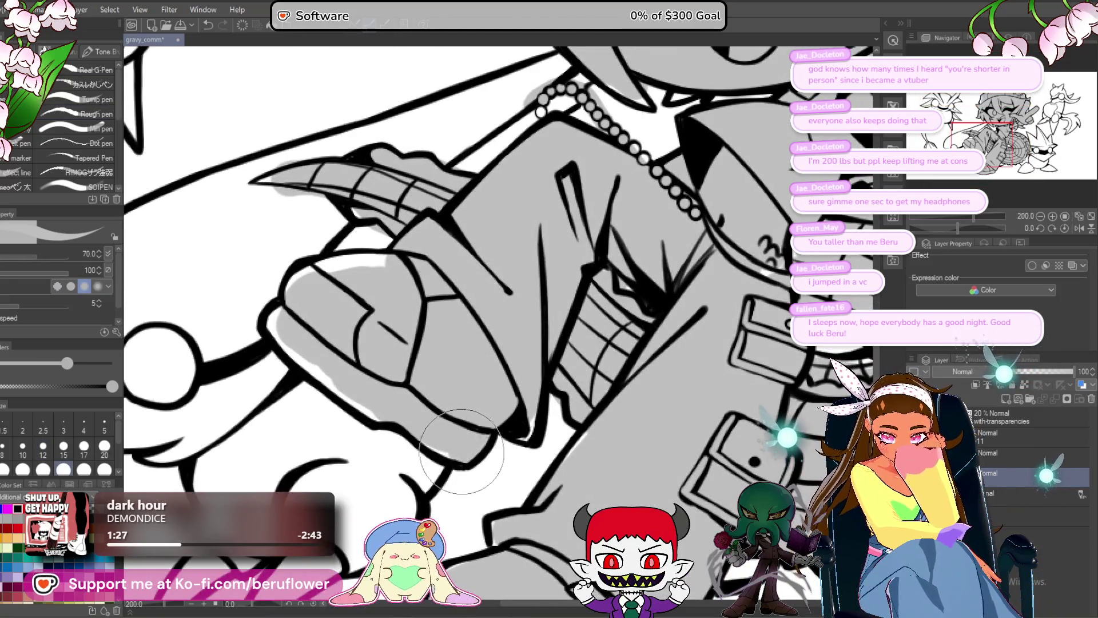
pyautogui.hscroll(-2, 414, 408)
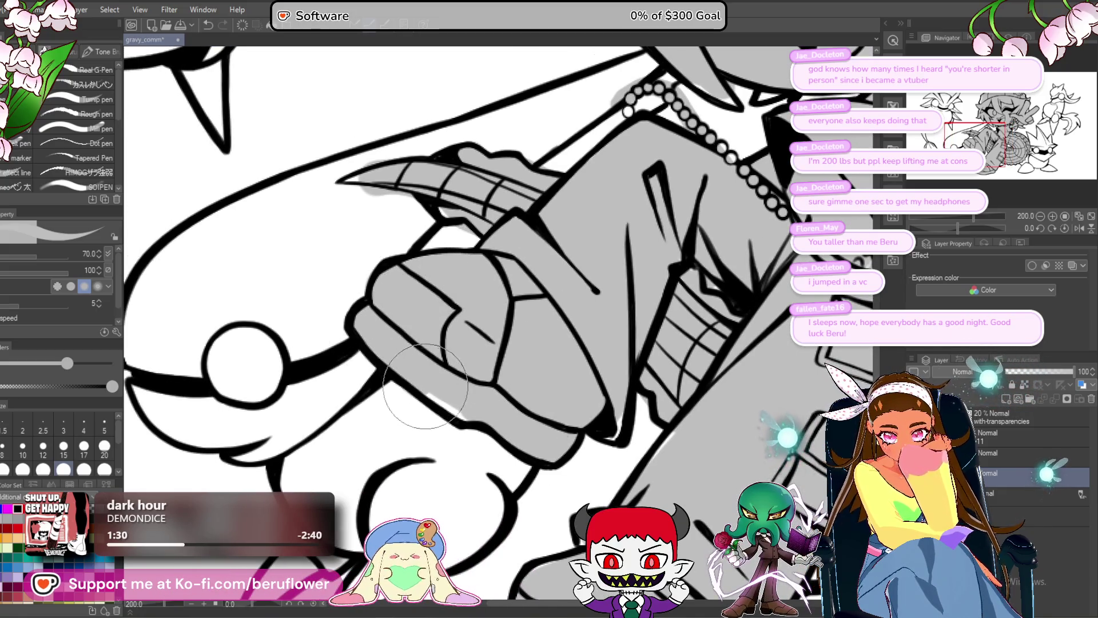
pyautogui.scroll(2, 480, 344)
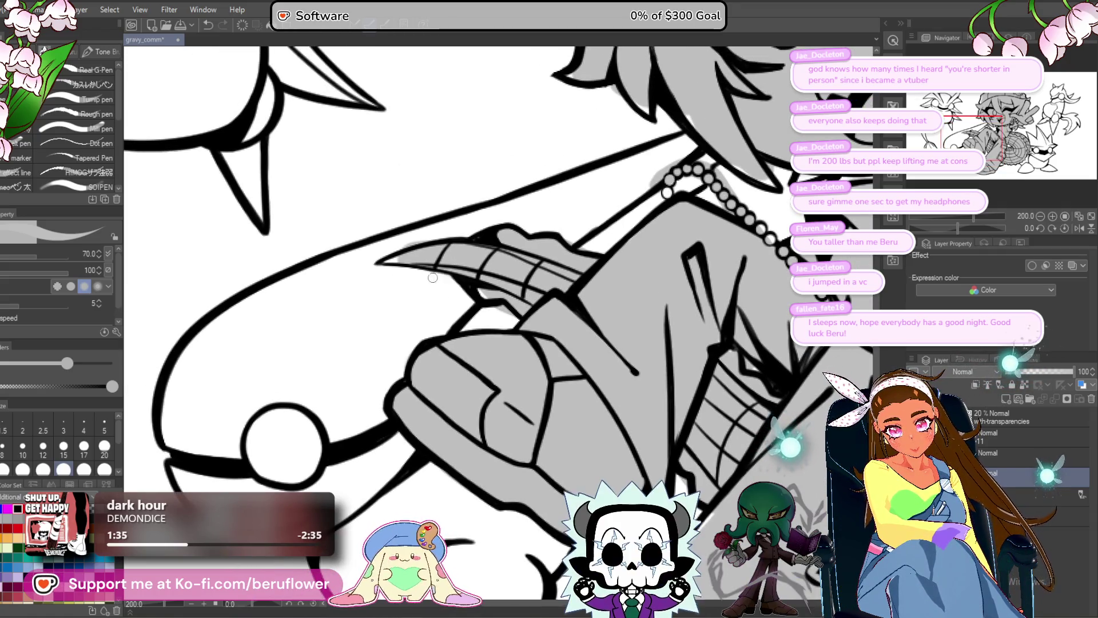
pyautogui.press('e')
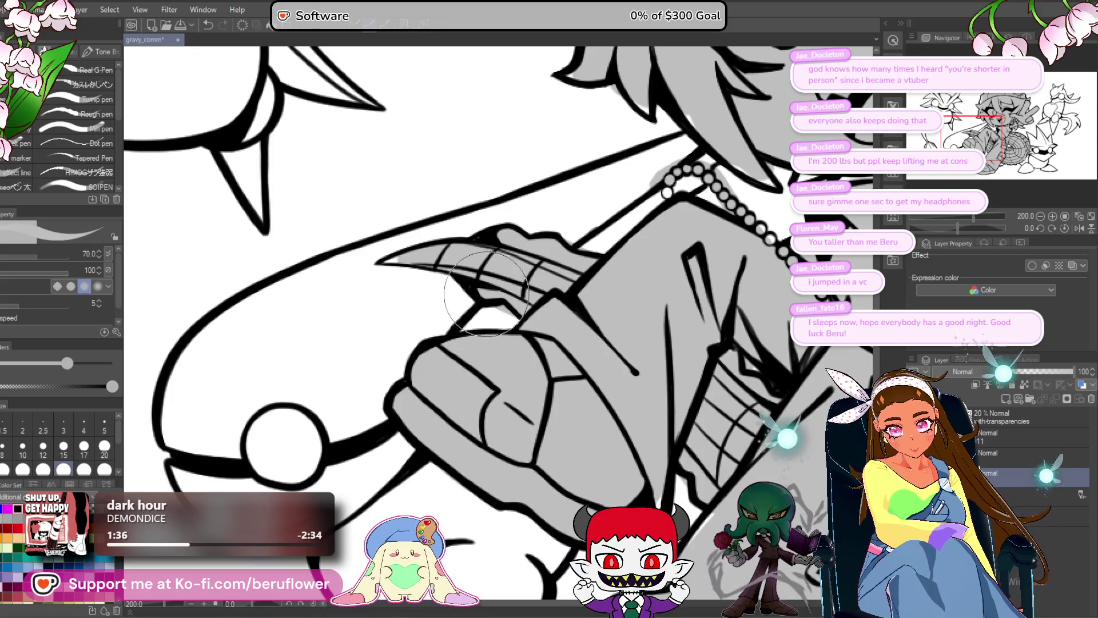
pyautogui.press('p')
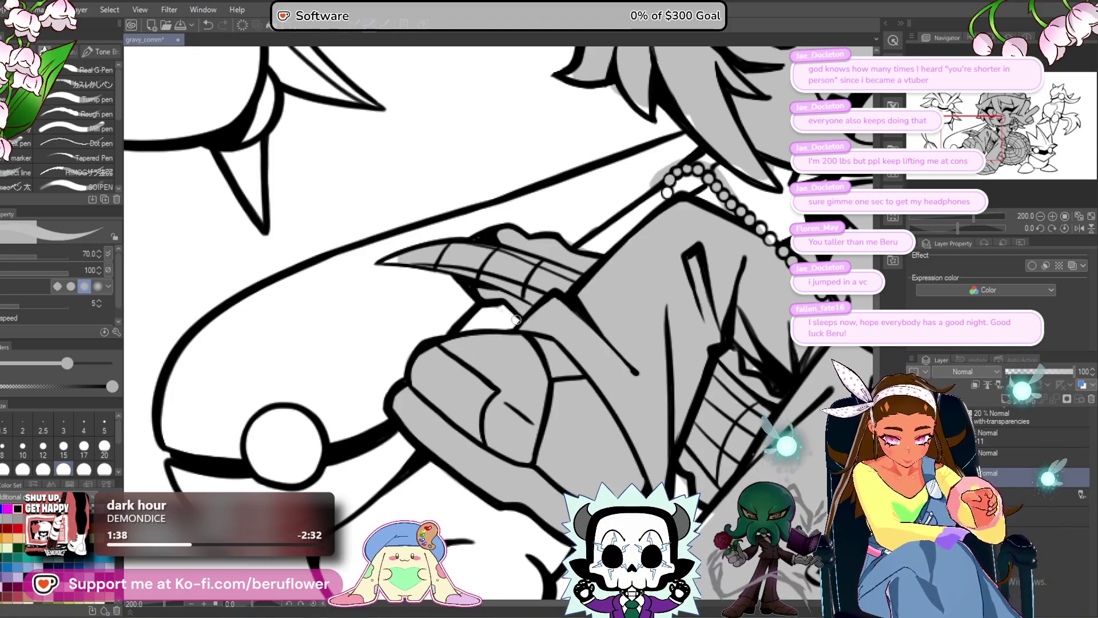
pyautogui.moveTo(502, 325); pyautogui.dragTo(365, 445)
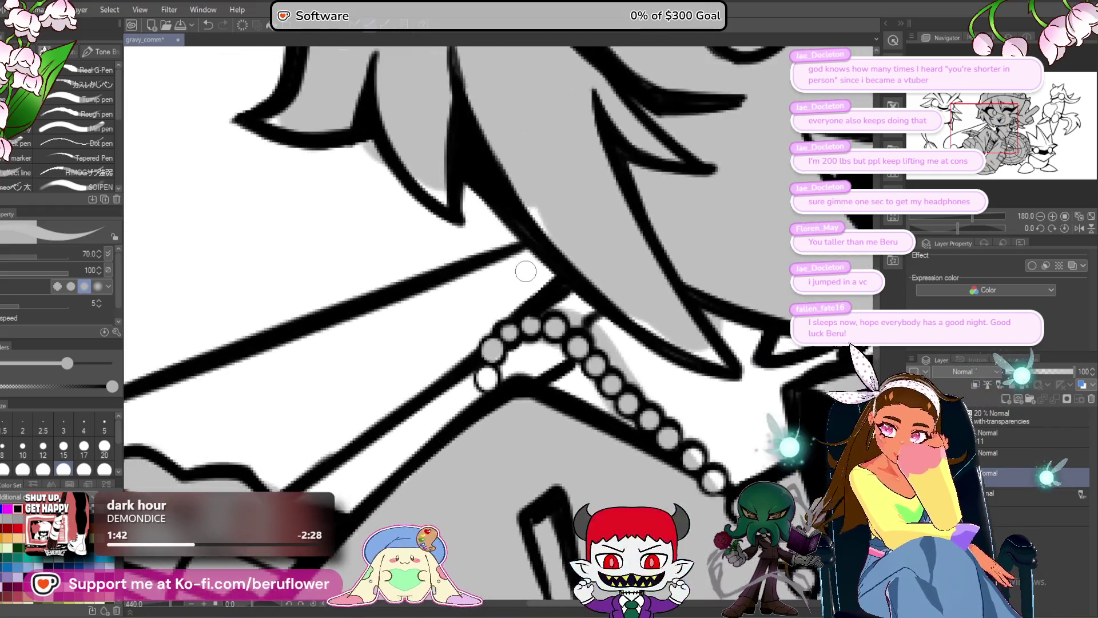
pyautogui.scroll(5, 505, 296)
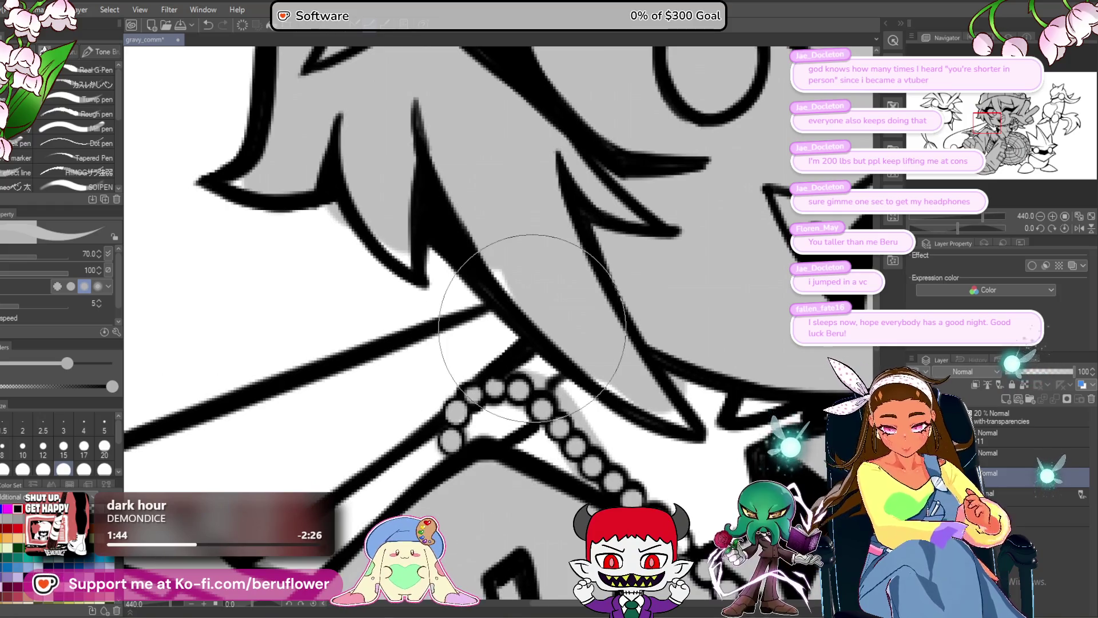
pyautogui.moveTo(562, 346); pyautogui.dragTo(526, 318)
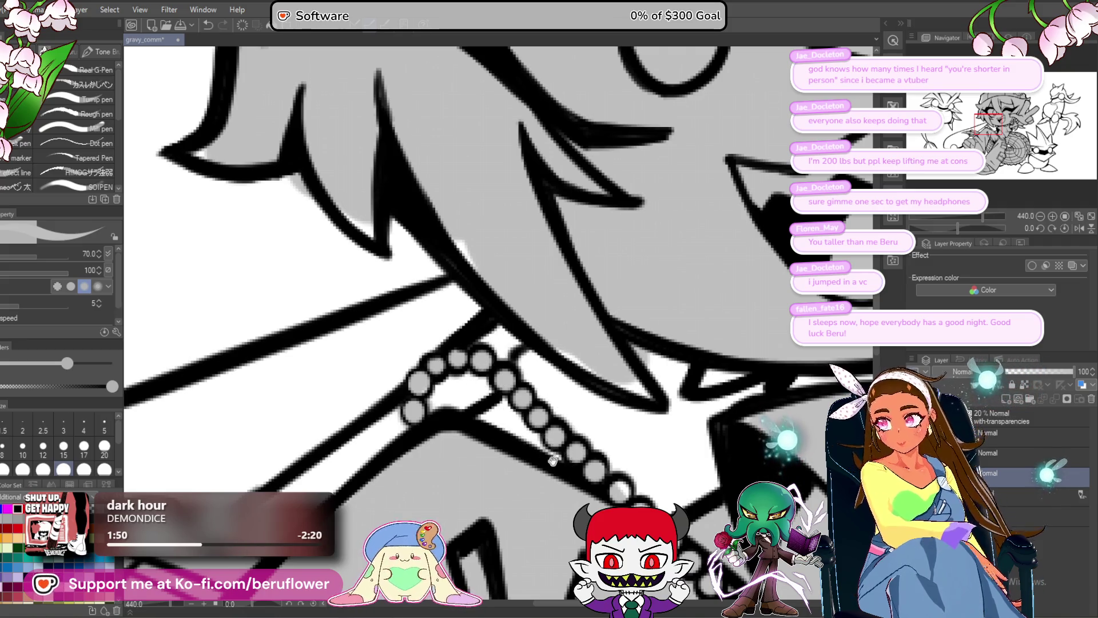
pyautogui.moveTo(553, 461); pyautogui.dragTo(570, 398)
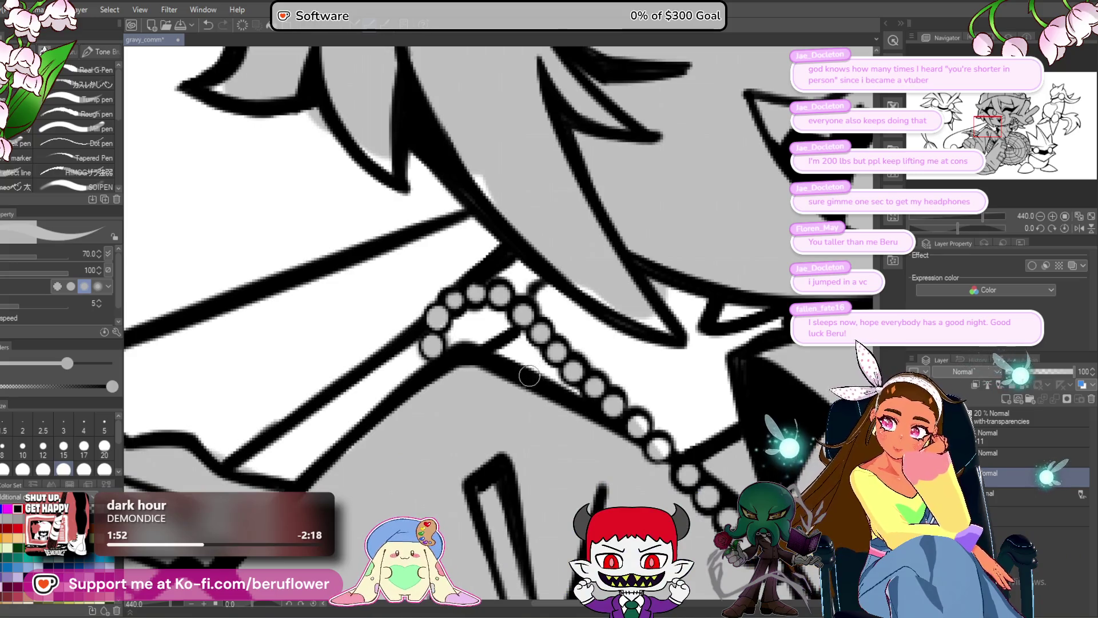
pyautogui.scroll(1, 453, 380)
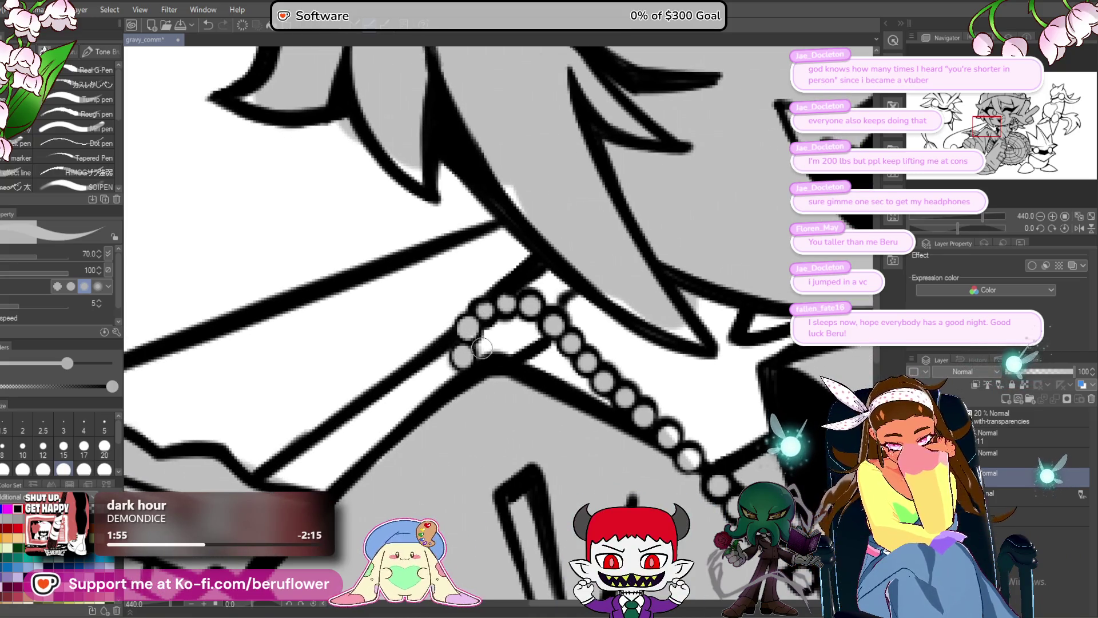
pyautogui.scroll(-4, 483, 347)
pyautogui.scroll(-1, 515, 335)
pyautogui.scroll(1, 562, 319)
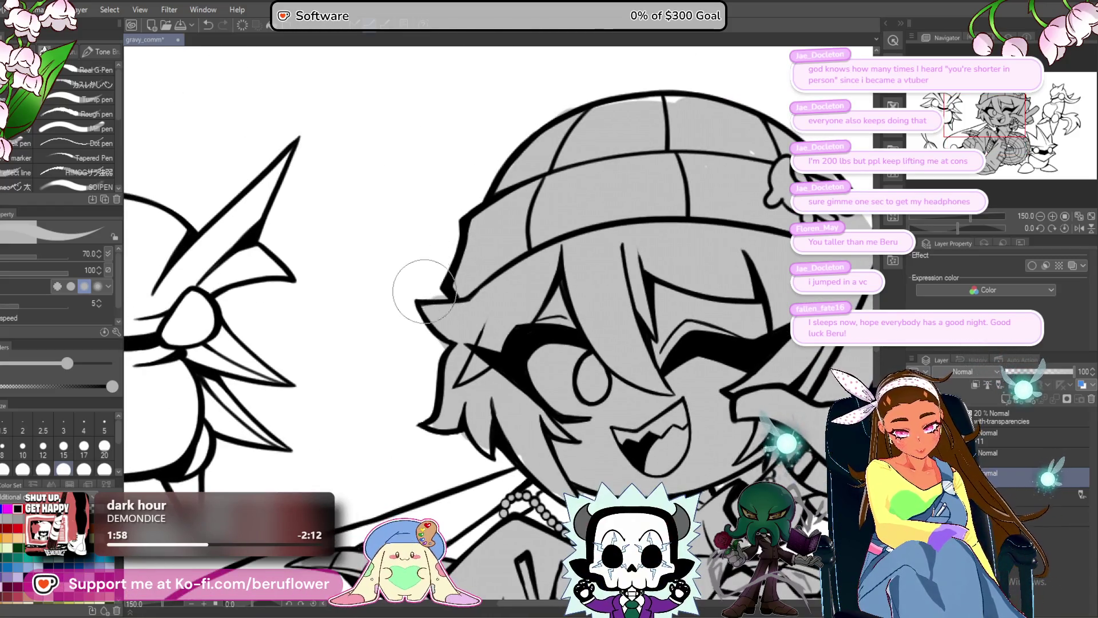
pyautogui.scroll(1, 437, 288)
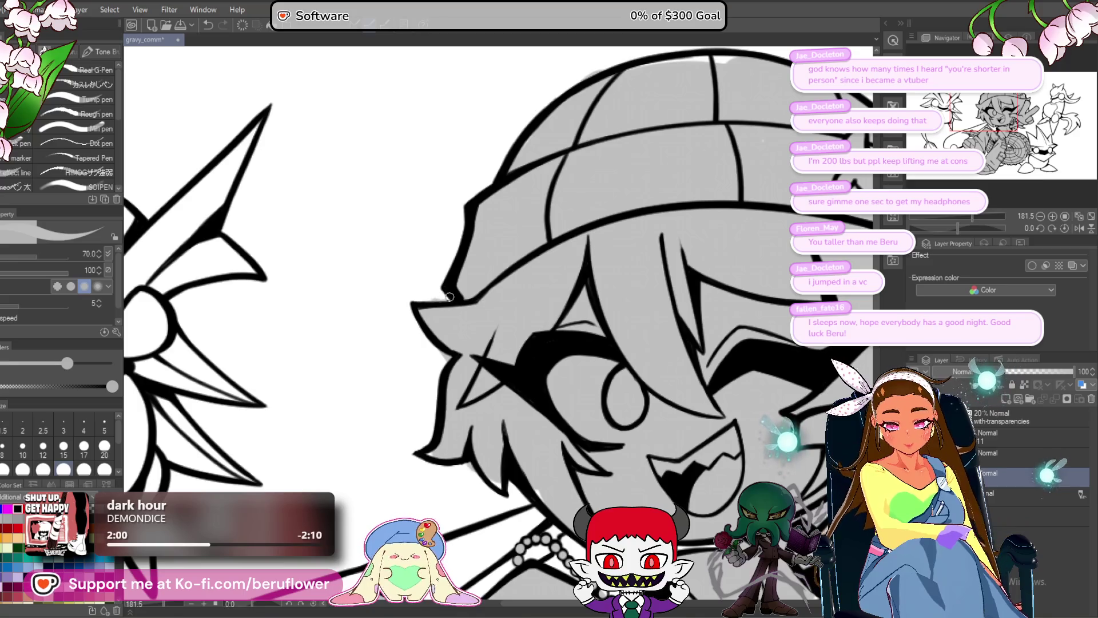
pyautogui.scroll(1, 451, 303)
pyautogui.scroll(1, 417, 368)
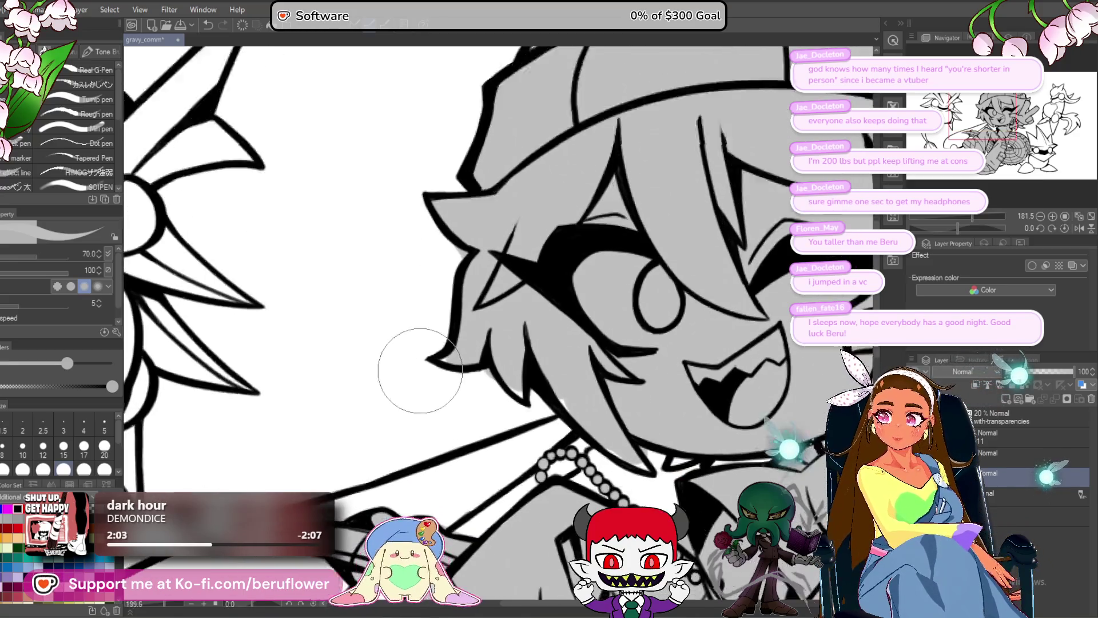
pyautogui.scroll(1, 417, 368)
pyautogui.scroll(1, 470, 288)
pyautogui.moveTo(469, 288)
pyautogui.mouseDown()
pyautogui.moveTo(524, 289)
pyautogui.moveTo(485, 343)
pyautogui.mouseUp()
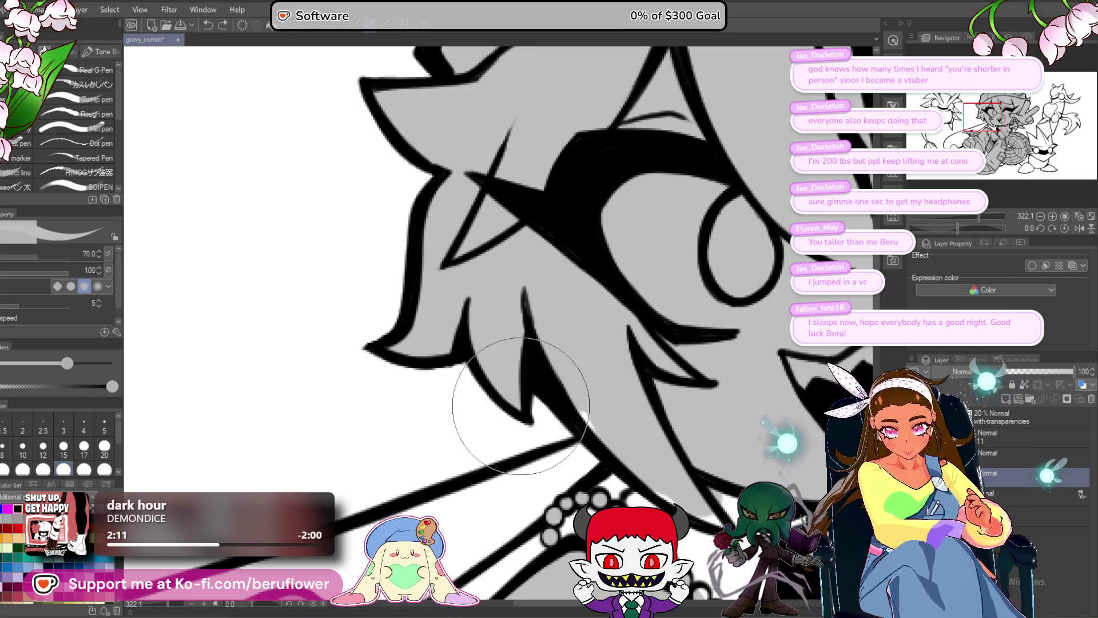
pyautogui.moveTo(515, 390); pyautogui.dragTo(438, 338)
pyautogui.moveTo(591, 426)
pyautogui.mouseDown()
pyautogui.moveTo(493, 382)
pyautogui.moveTo(471, 342)
pyautogui.mouseUp()
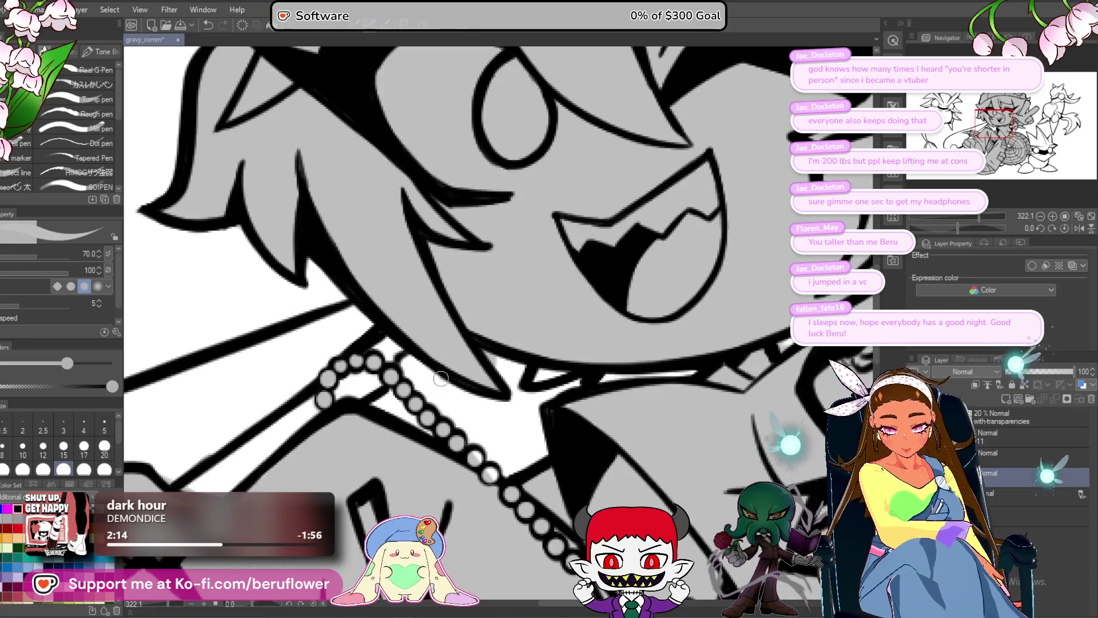
pyautogui.scroll(-3, 483, 350)
pyautogui.scroll(-2, 483, 349)
pyautogui.scroll(1, 506, 341)
pyautogui.scroll(3, 515, 335)
pyautogui.moveTo(515, 337)
pyautogui.mouseDown()
pyautogui.moveTo(483, 383)
pyautogui.moveTo(522, 370)
pyautogui.mouseUp()
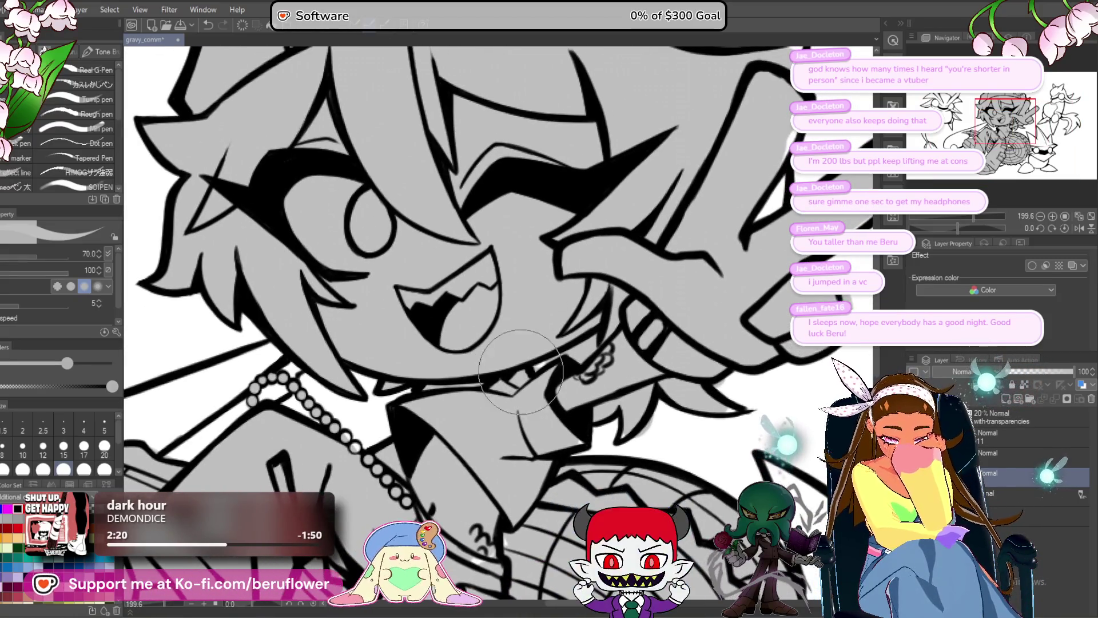
pyautogui.scroll(-4, 525, 363)
pyautogui.scroll(5, 539, 300)
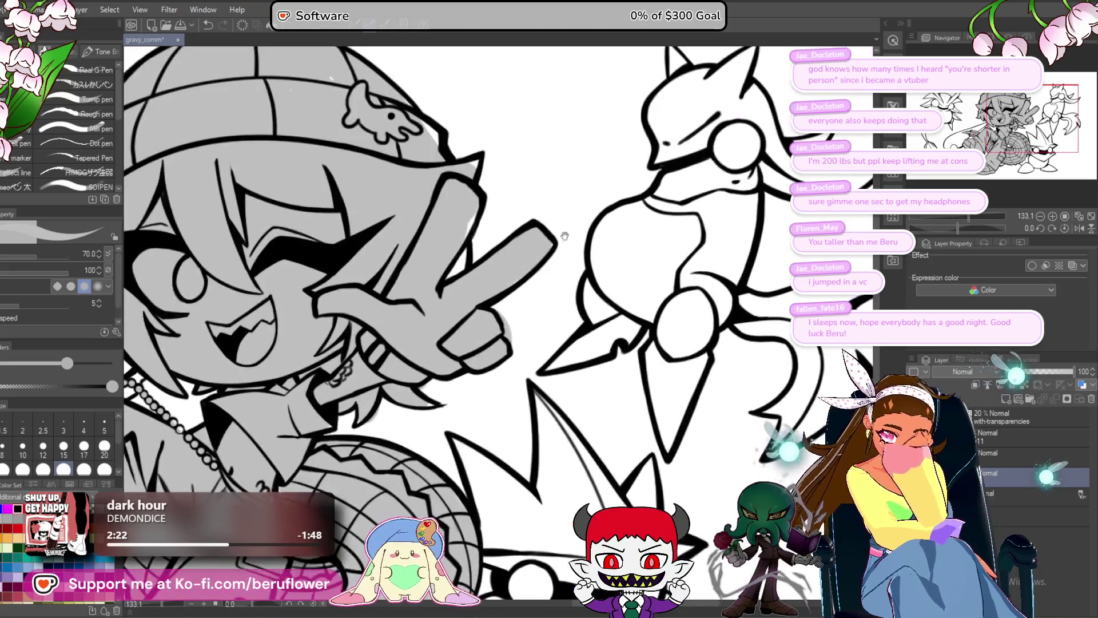
pyautogui.scroll(-1, 538, 301)
# - Pan over the face, collar, legs and boot and reduce the brush size to 20
pyautogui.moveTo(542, 270)
pyautogui.mouseDown()
pyautogui.moveTo(573, 268)
pyautogui.moveTo(613, 289)
pyautogui.mouseUp()
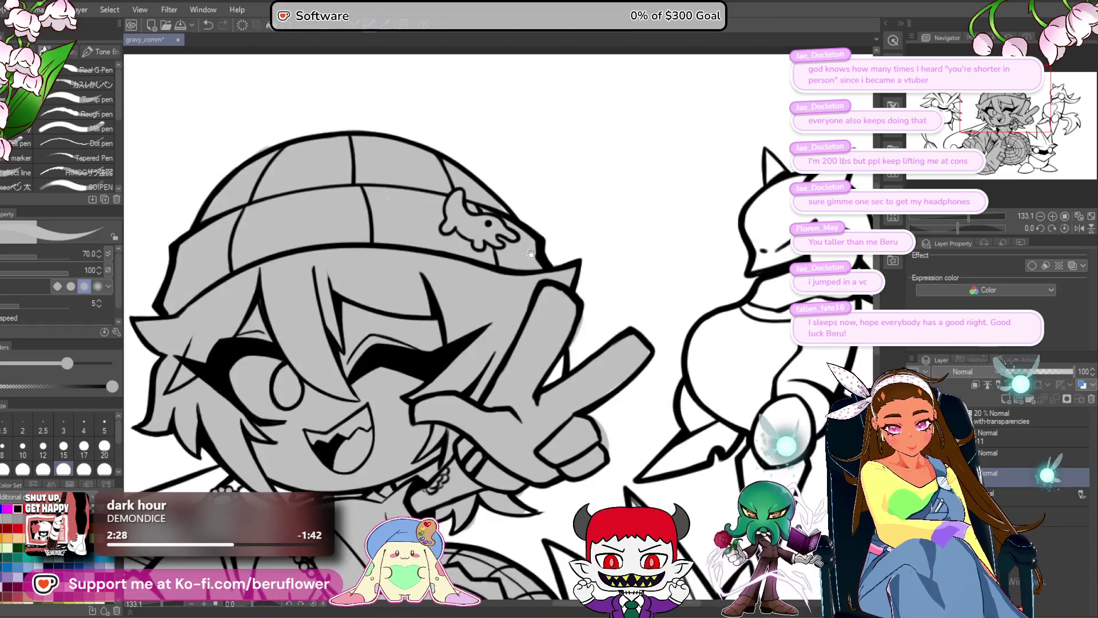
pyautogui.moveTo(382, 236); pyautogui.dragTo(176, 125)
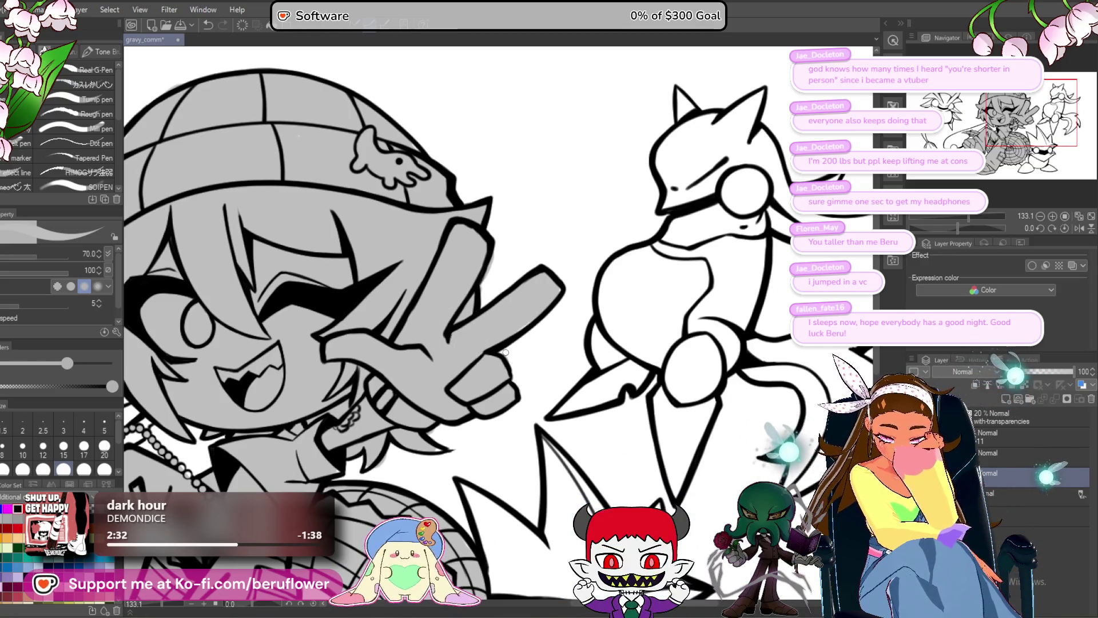
pyautogui.moveTo(440, 452)
pyautogui.mouseDown()
pyautogui.moveTo(646, 385)
pyautogui.moveTo(676, 470)
pyautogui.mouseUp()
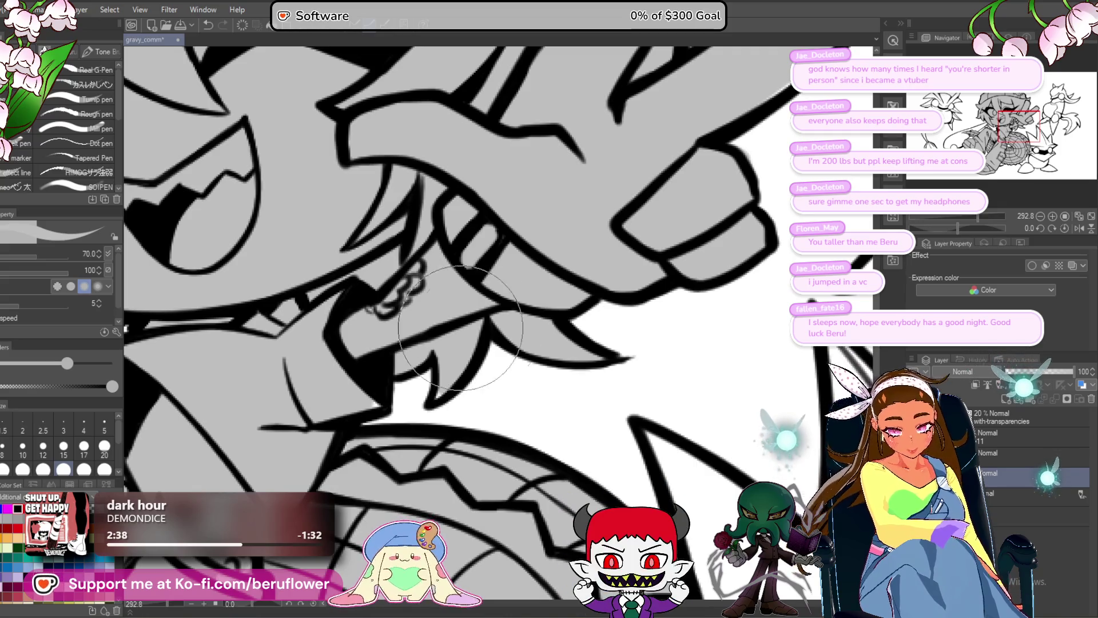
pyautogui.scroll(-5, 438, 399)
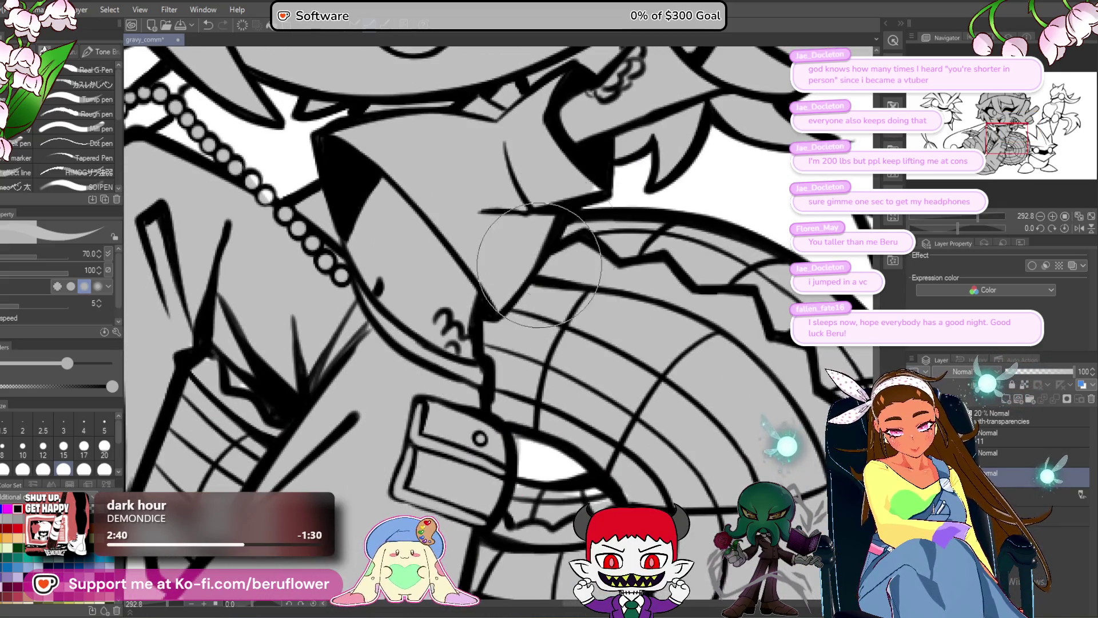
pyautogui.scroll(2, 549, 283)
pyautogui.scroll(2, 523, 394)
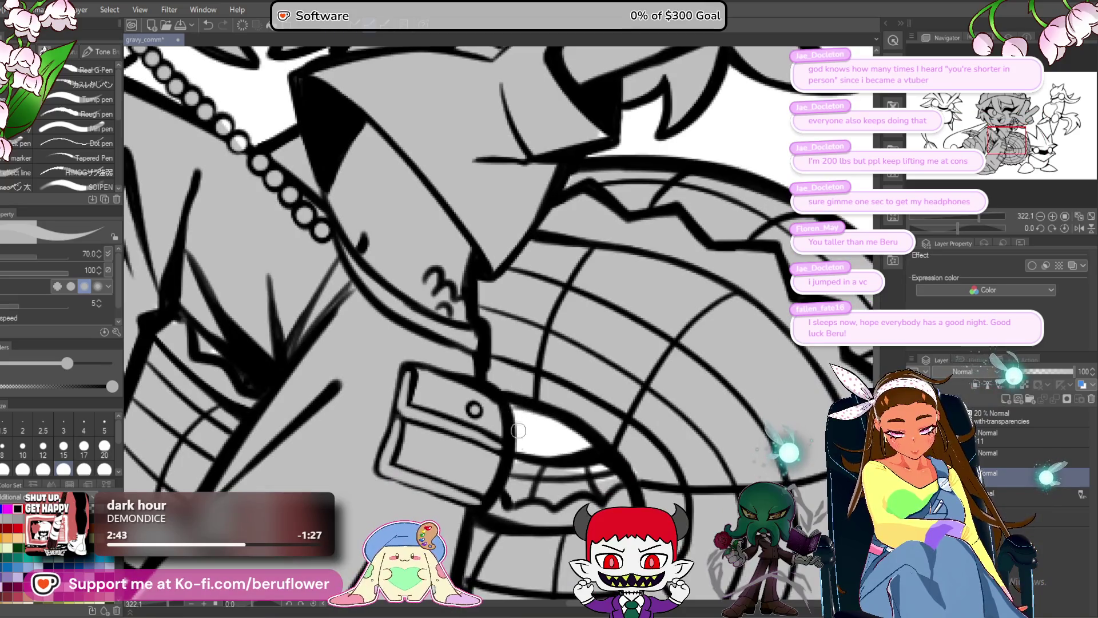
pyautogui.scroll(-4, 564, 444)
pyautogui.scroll(1, 578, 319)
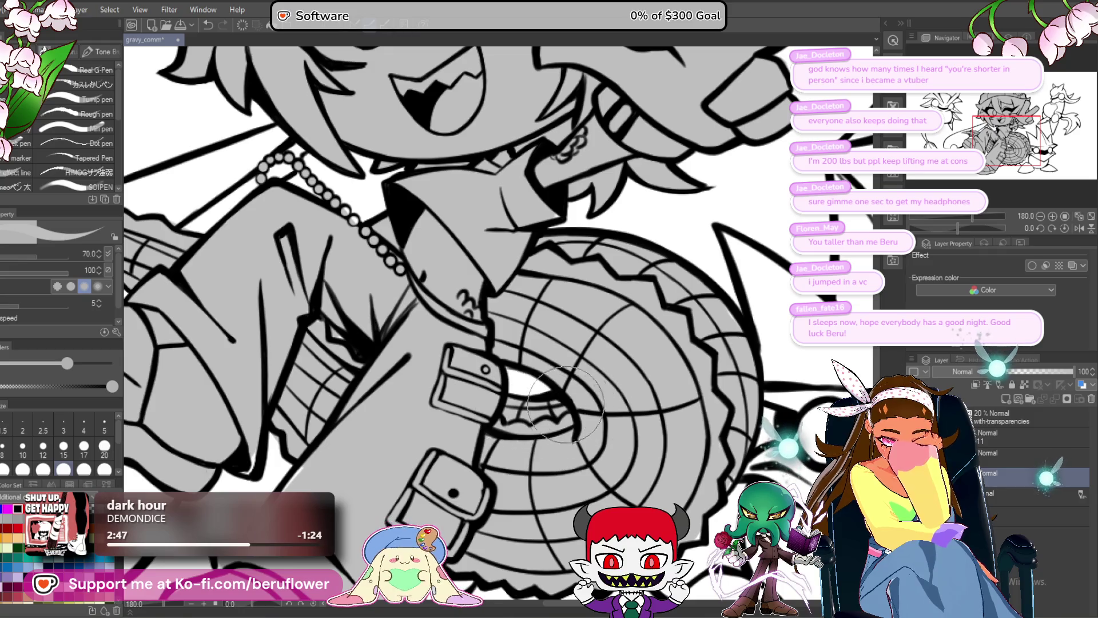
pyautogui.moveTo(554, 404); pyautogui.dragTo(619, 255)
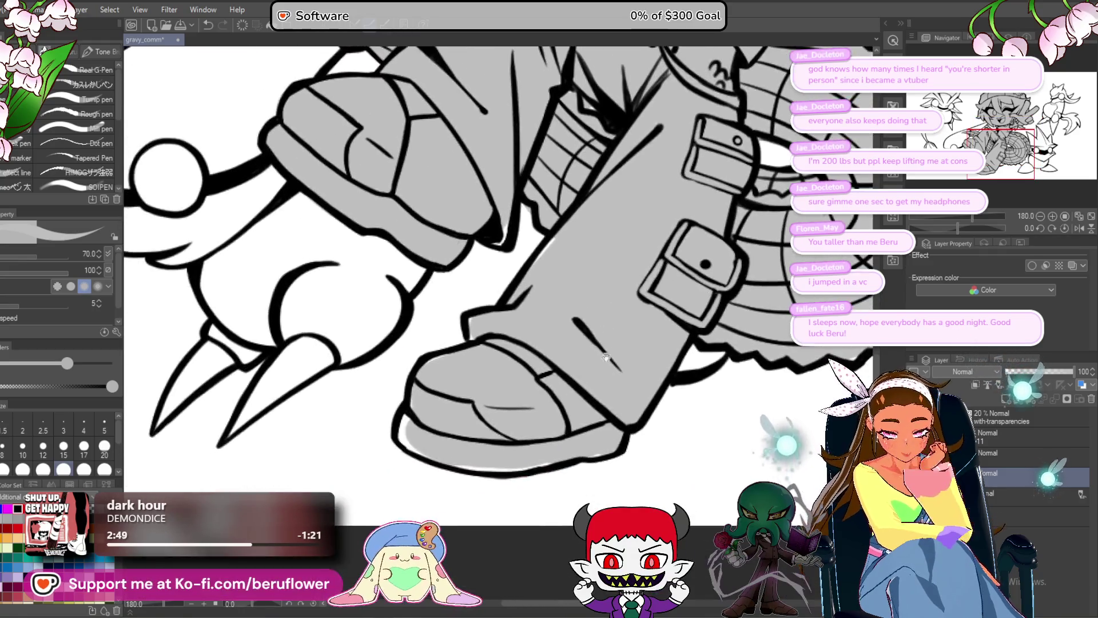
pyautogui.moveTo(421, 515); pyautogui.dragTo(468, 395)
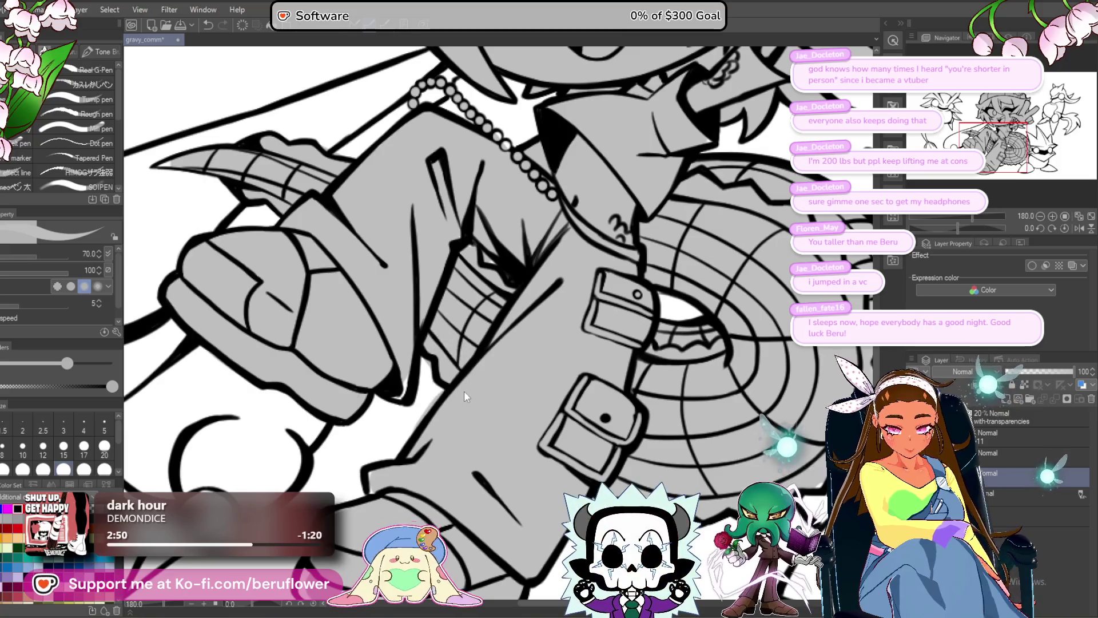
pyautogui.press('[')
pyautogui.press('[')
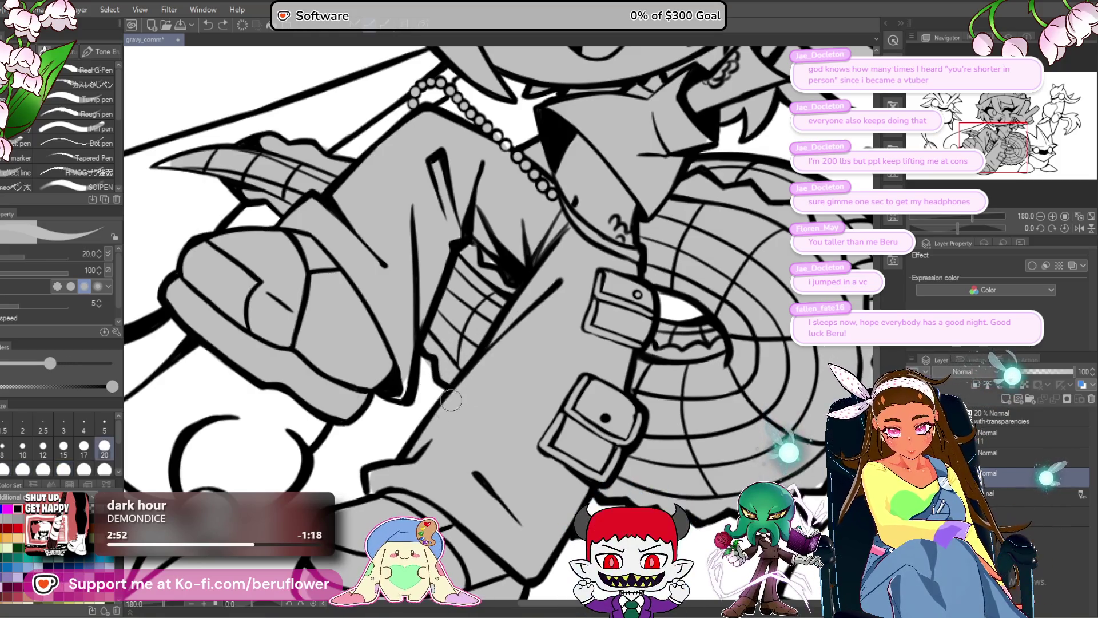
# - Pan around the tail, jacket, face and boot, then back out to the whole piece
pyautogui.moveTo(390, 383); pyautogui.dragTo(412, 246)
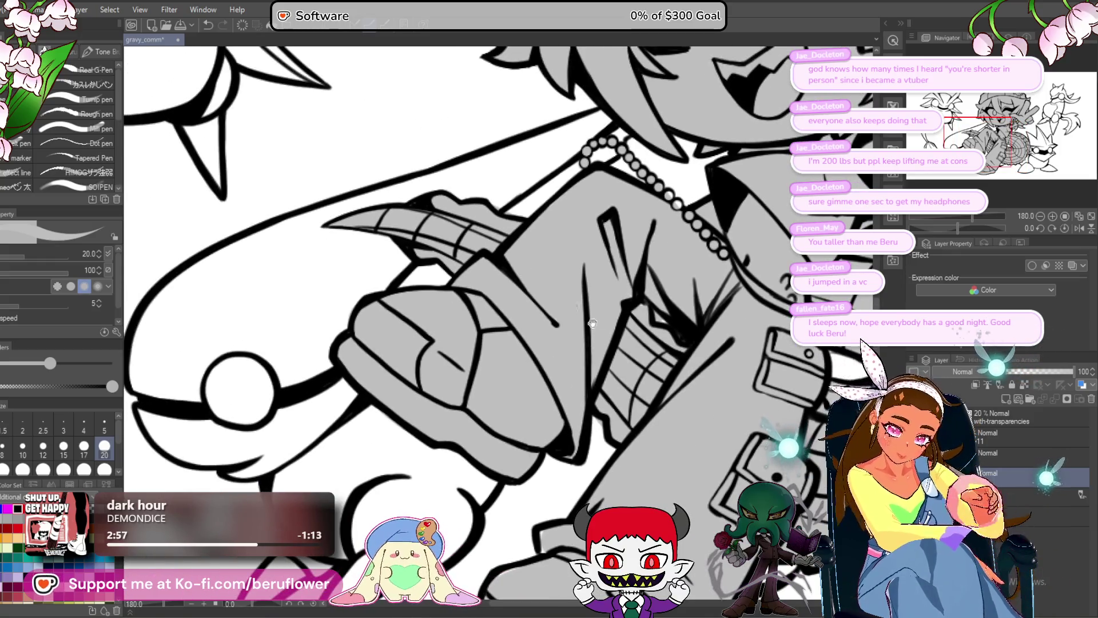
pyautogui.moveTo(687, 525); pyautogui.dragTo(533, 459)
pyautogui.moveTo(514, 133)
pyautogui.mouseDown()
pyautogui.moveTo(509, 296)
pyautogui.moveTo(410, 157)
pyautogui.mouseUp()
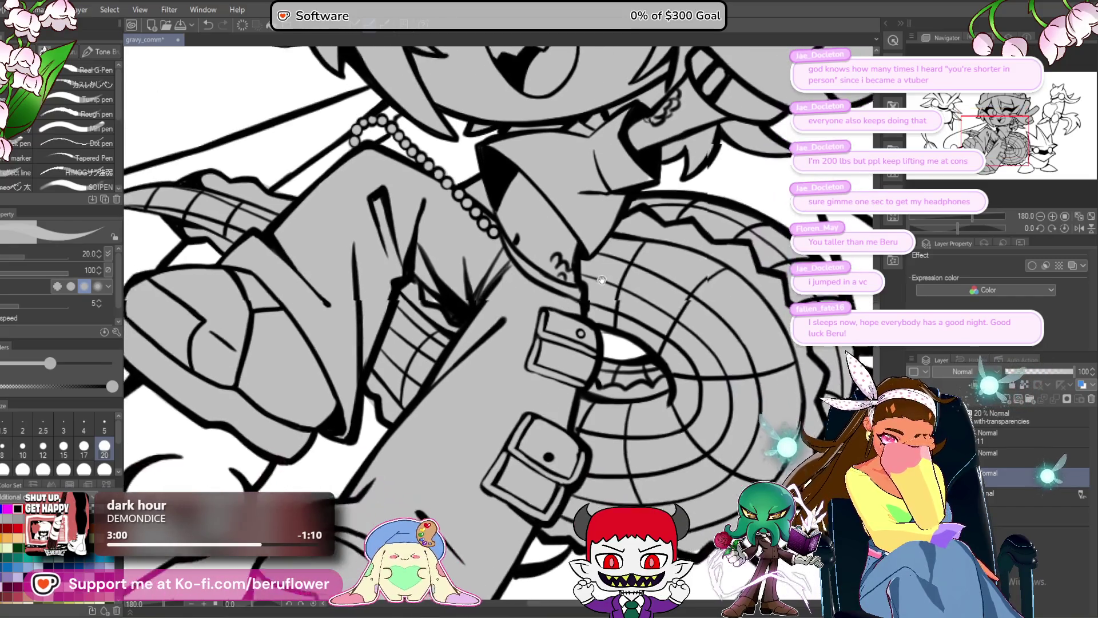
pyautogui.moveTo(242, 525); pyautogui.dragTo(338, 296)
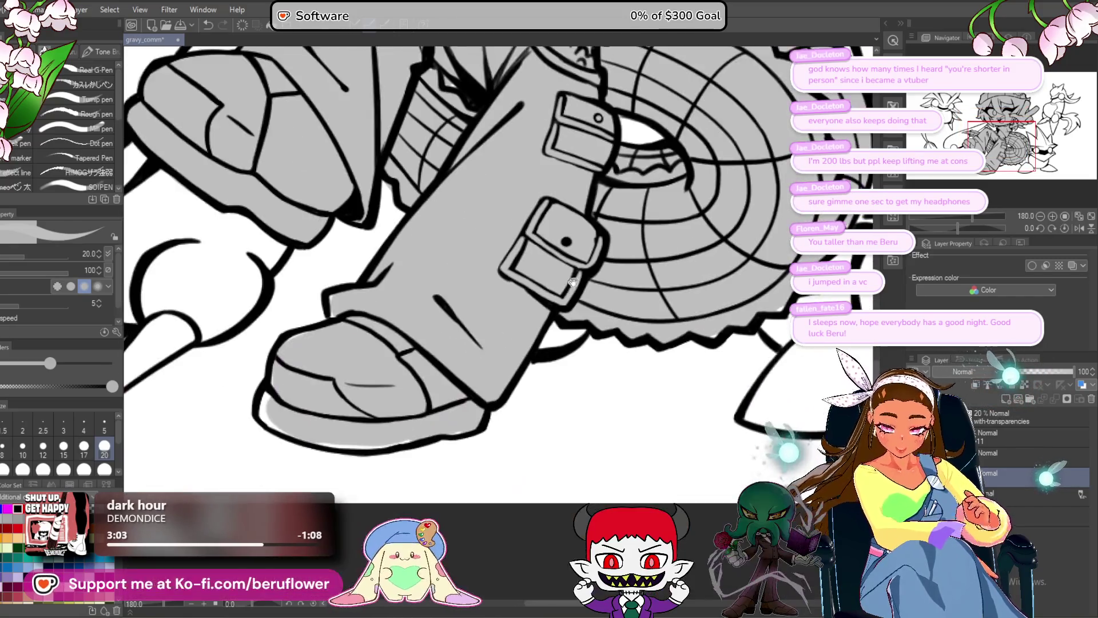
pyautogui.scroll(-1, 339, 296)
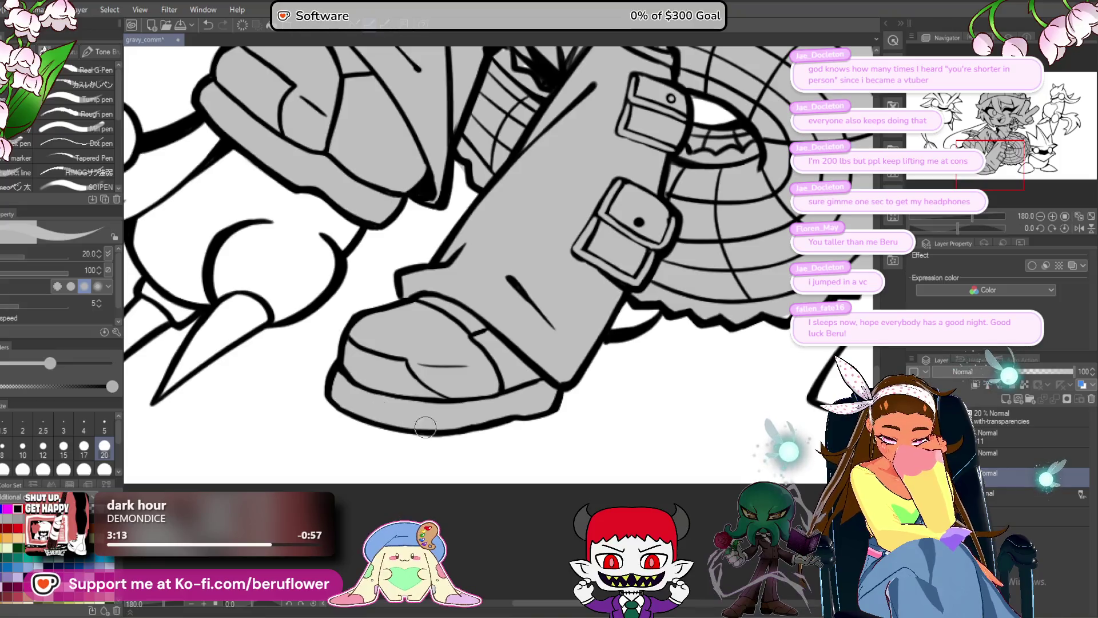
pyautogui.scroll(-1, 340, 295)
pyautogui.scroll(-3, 430, 383)
pyautogui.moveTo(431, 384)
pyautogui.mouseDown()
pyautogui.moveTo(429, 462)
pyautogui.moveTo(365, 487)
pyautogui.mouseUp()
pyautogui.scroll(3, 388, 478)
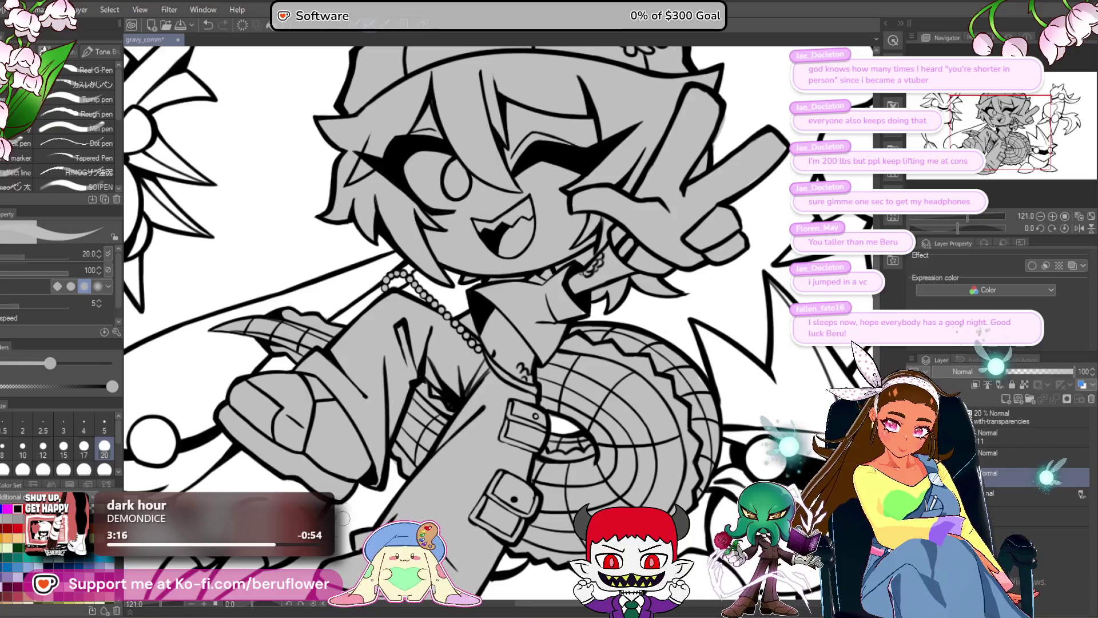
pyautogui.moveTo(633, 389); pyautogui.dragTo(547, 376)
pyautogui.scroll(-1, 548, 376)
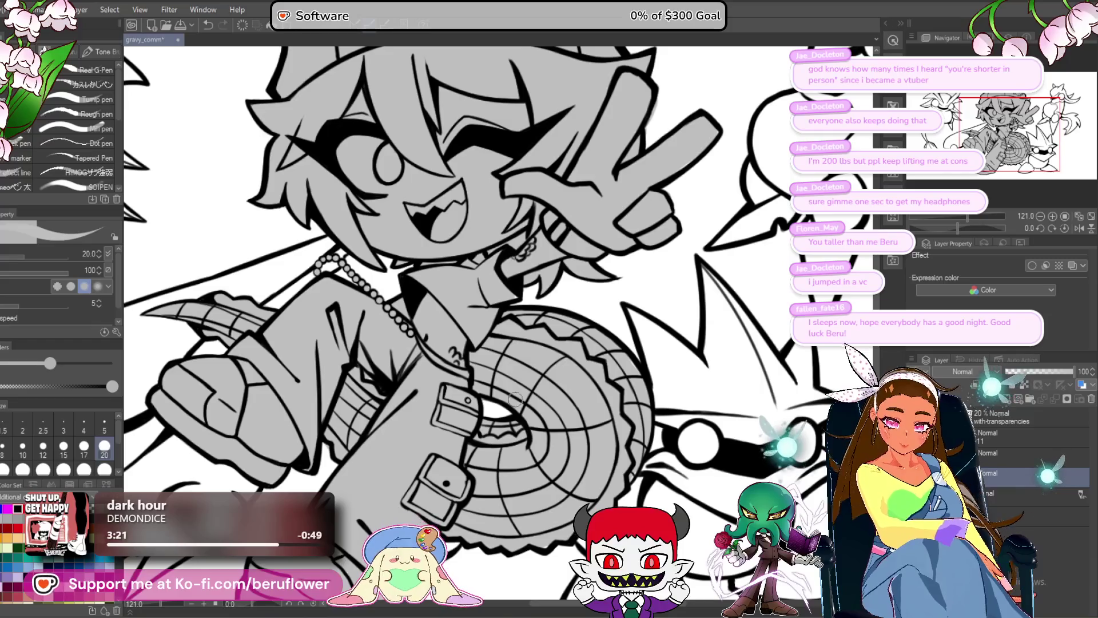
pyautogui.scroll(-4, 548, 375)
pyautogui.scroll(2, 566, 300)
pyautogui.scroll(1, 566, 301)
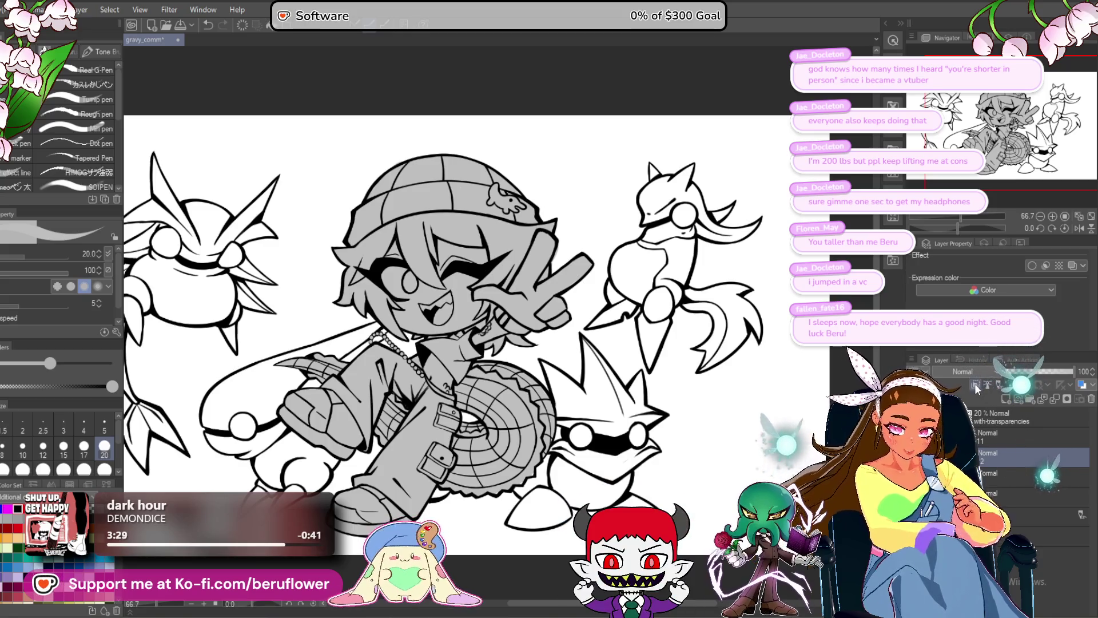
# - Switch to the scratchy textured pen and tilt the canvas counter-clockwise via the Navigator
pyautogui.click(102, 83)
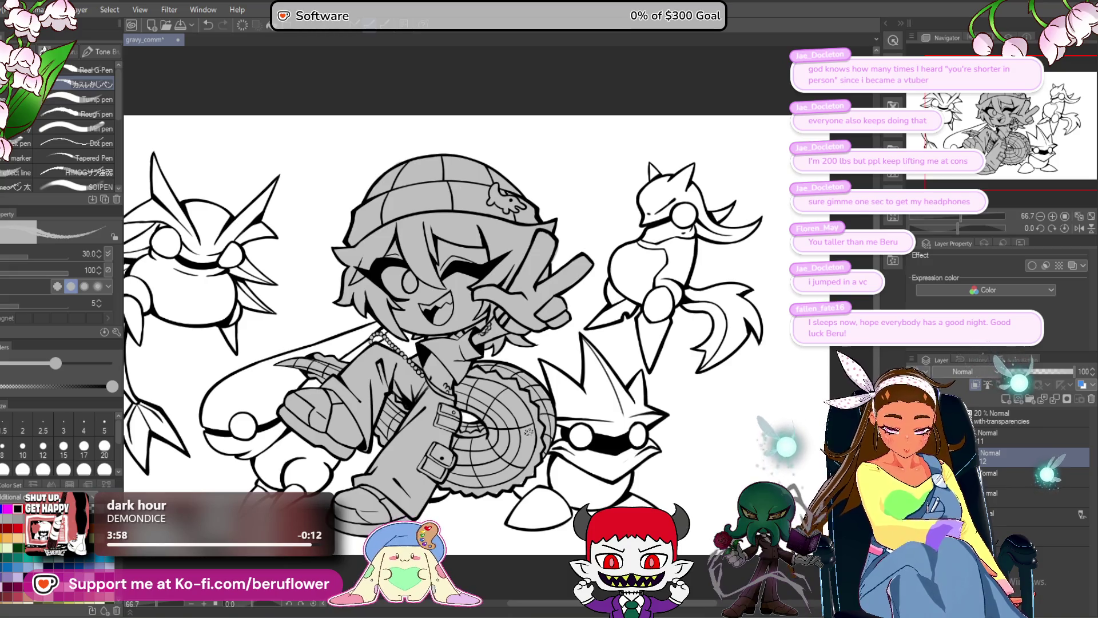
pyautogui.scroll(3, 527, 431)
pyautogui.scroll(2, 514, 433)
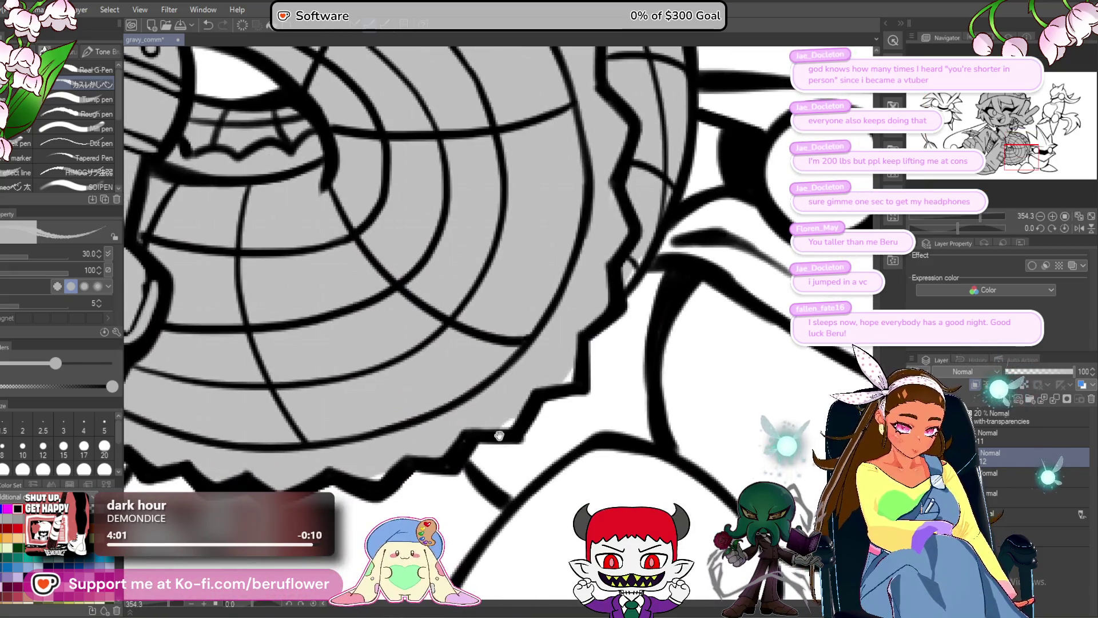
pyautogui.scroll(-1, 498, 435)
pyautogui.scroll(-2, 499, 435)
pyautogui.scroll(-1, 498, 436)
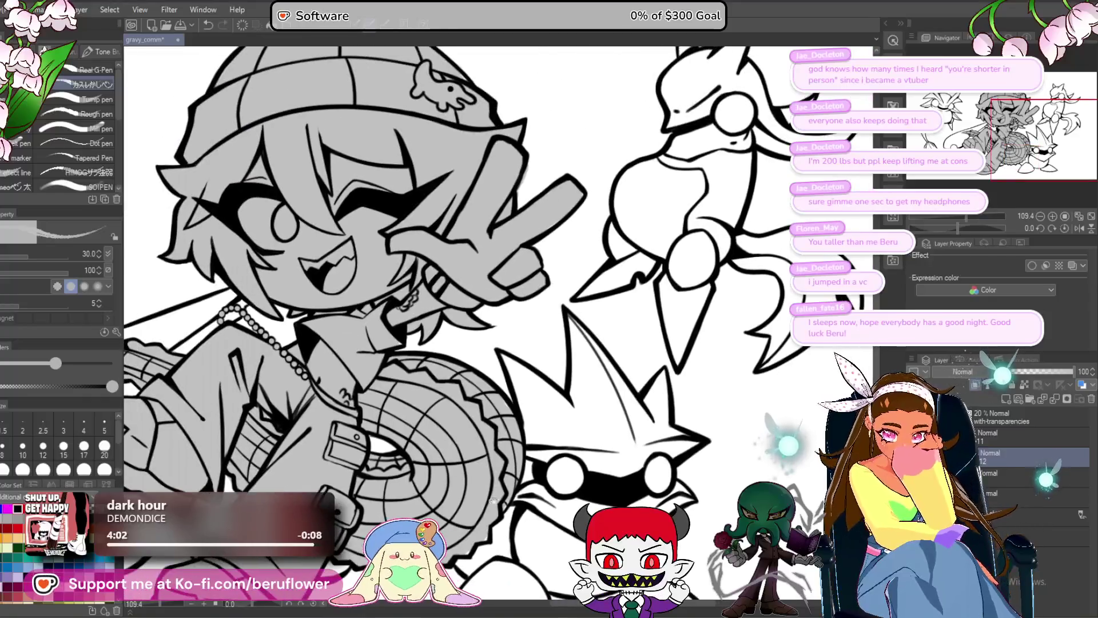
pyautogui.moveTo(970, 228); pyautogui.dragTo(943, 228)
pyautogui.scroll(3, 417, 337)
pyautogui.scroll(1, 413, 352)
# - With brush size 8, scribble white hatching inside a black shape, then rotate toward the eye
pyautogui.press('[')
pyautogui.press('[')
pyautogui.press('[')
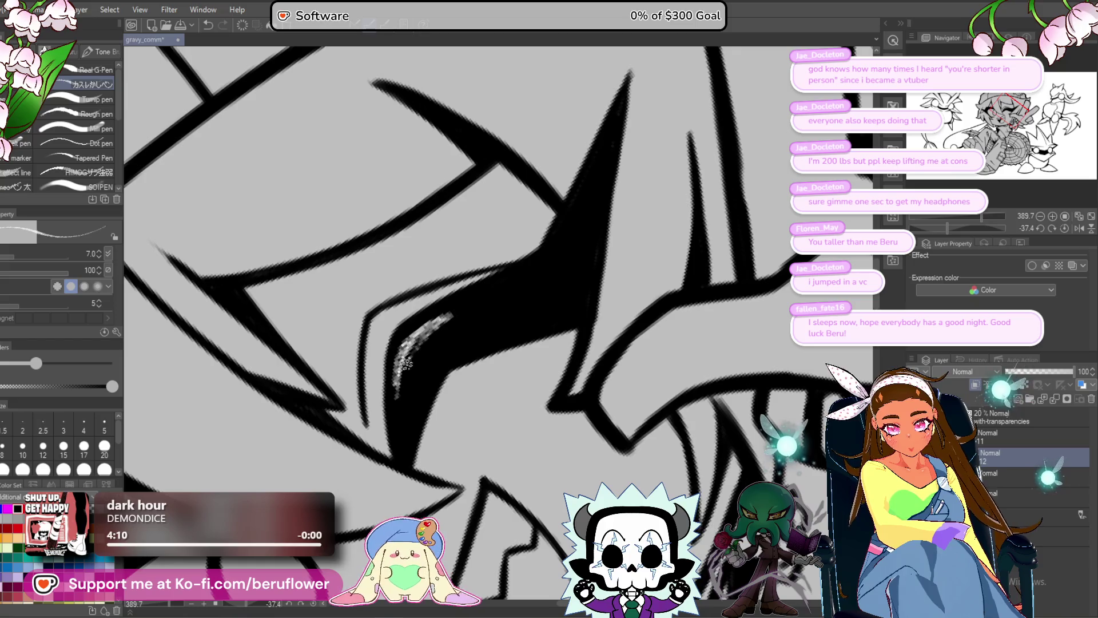
pyautogui.moveTo(410, 364)
pyautogui.mouseDown()
pyautogui.moveTo(407, 376)
pyautogui.moveTo(454, 325)
pyautogui.mouseUp()
pyautogui.moveTo(396, 392); pyautogui.dragTo(470, 318)
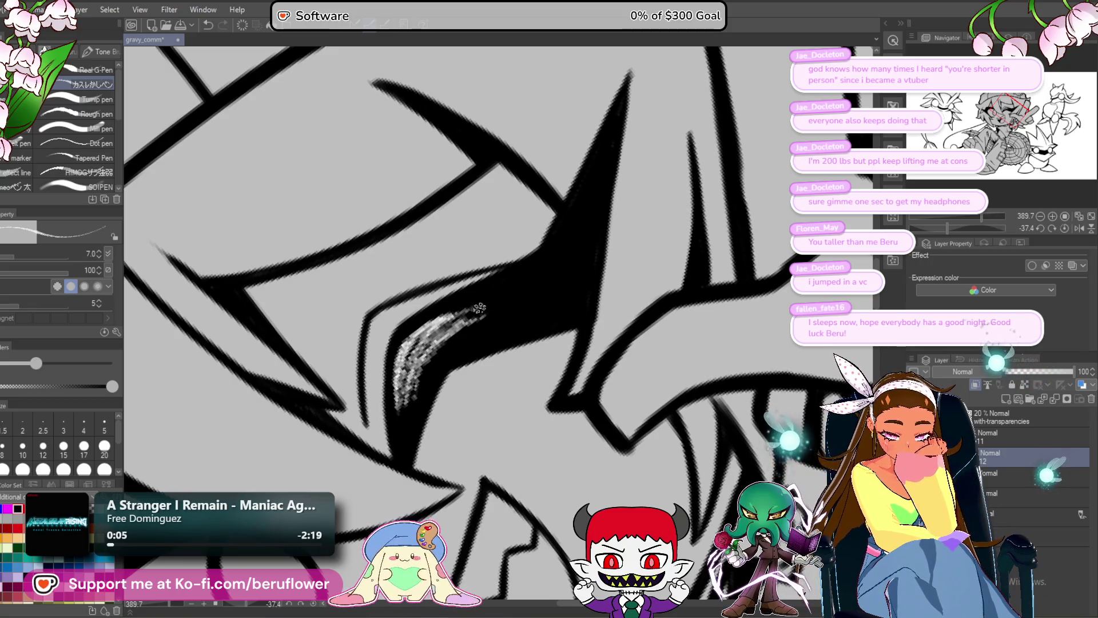
pyautogui.scroll(-5, 465, 312)
pyautogui.moveTo(549, 331); pyautogui.dragTo(621, 313)
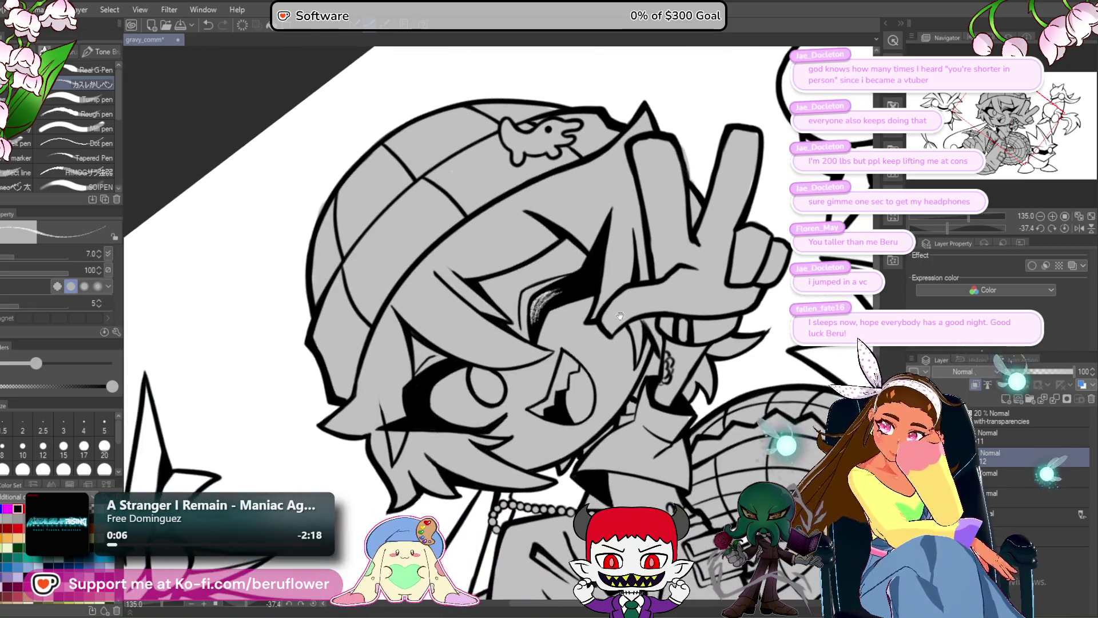
pyautogui.moveTo(586, 355); pyautogui.dragTo(540, 399)
pyautogui.moveTo(938, 225); pyautogui.dragTo(935, 227)
pyautogui.scroll(5, 522, 339)
# - Build up dense white scribble hatching inside the black shape beside the character's eye
pyautogui.moveTo(523, 339); pyautogui.dragTo(513, 433)
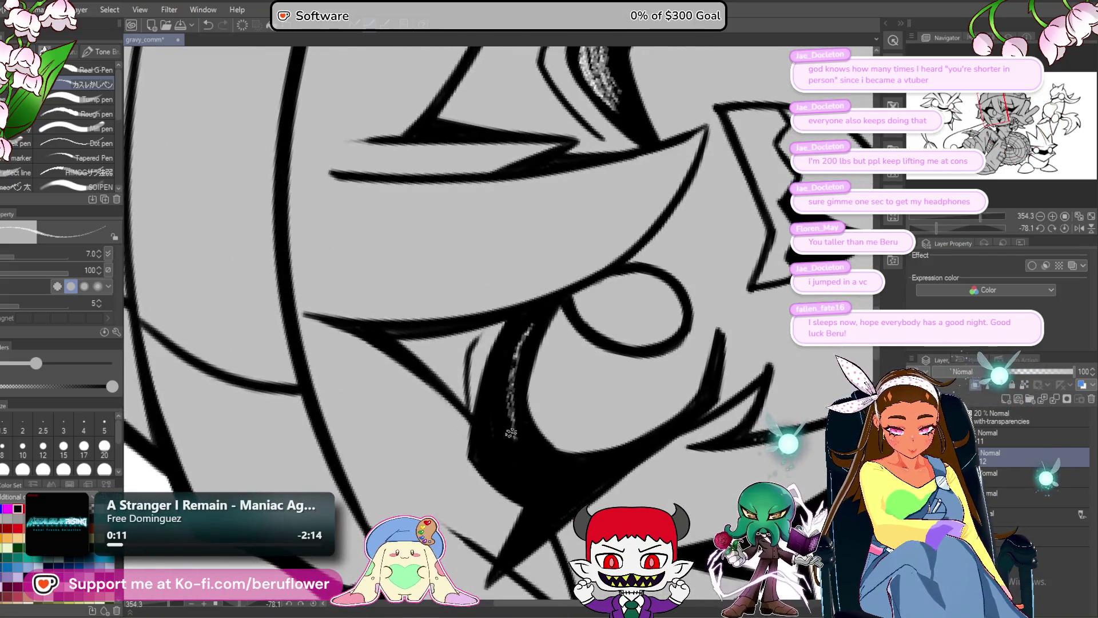
pyautogui.moveTo(525, 335); pyautogui.dragTo(508, 420)
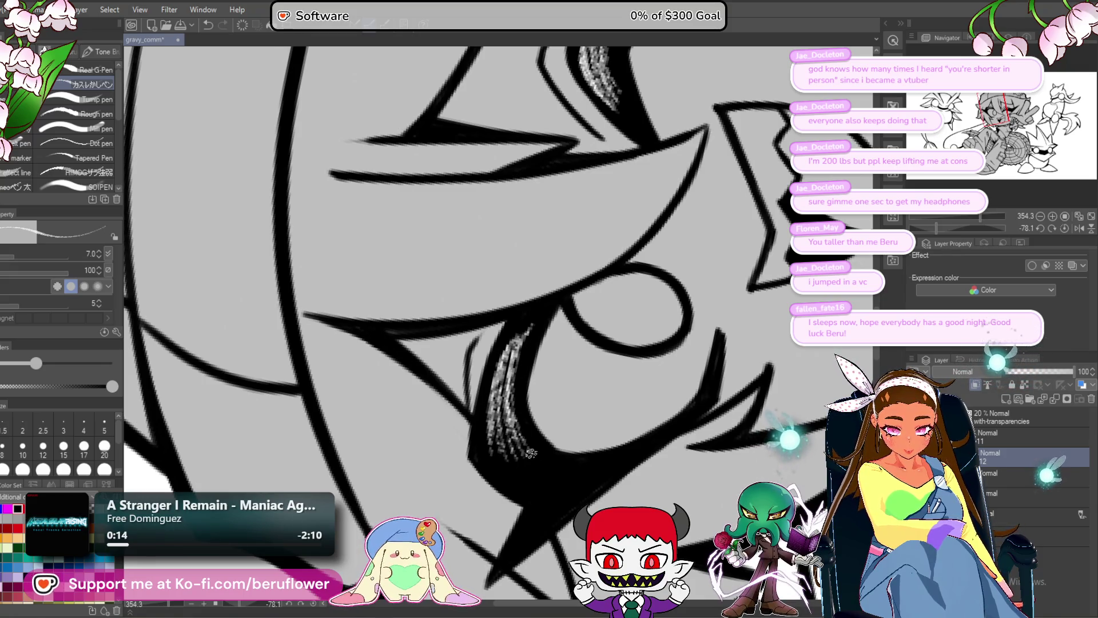
pyautogui.moveTo(522, 325); pyautogui.dragTo(507, 374)
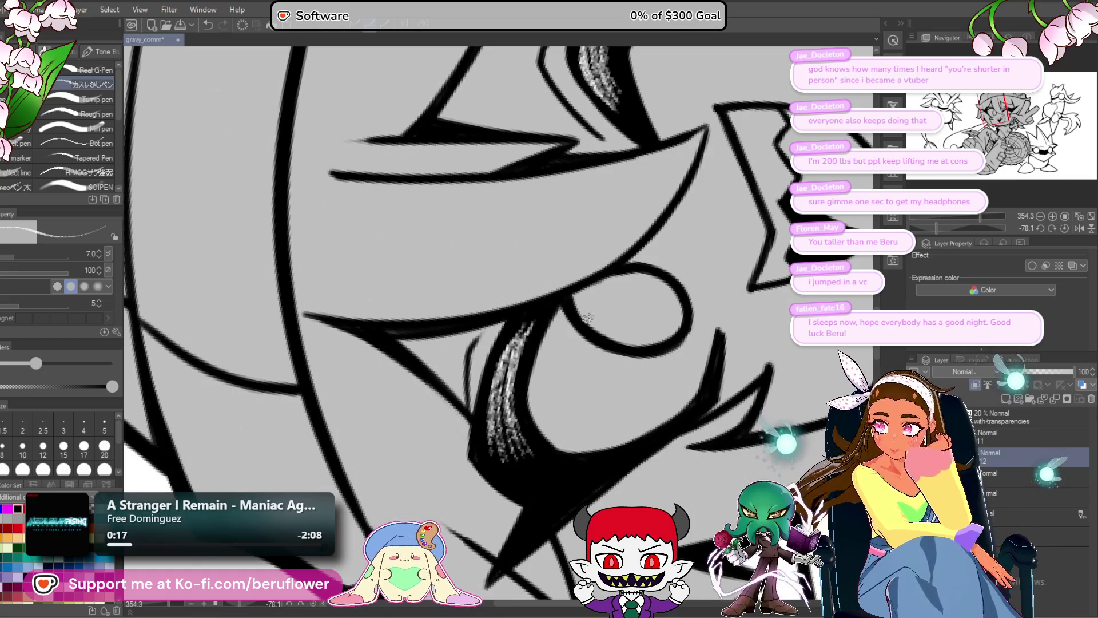
pyautogui.scroll(-4, 604, 315)
pyautogui.scroll(1, 635, 323)
pyautogui.scroll(1, 592, 331)
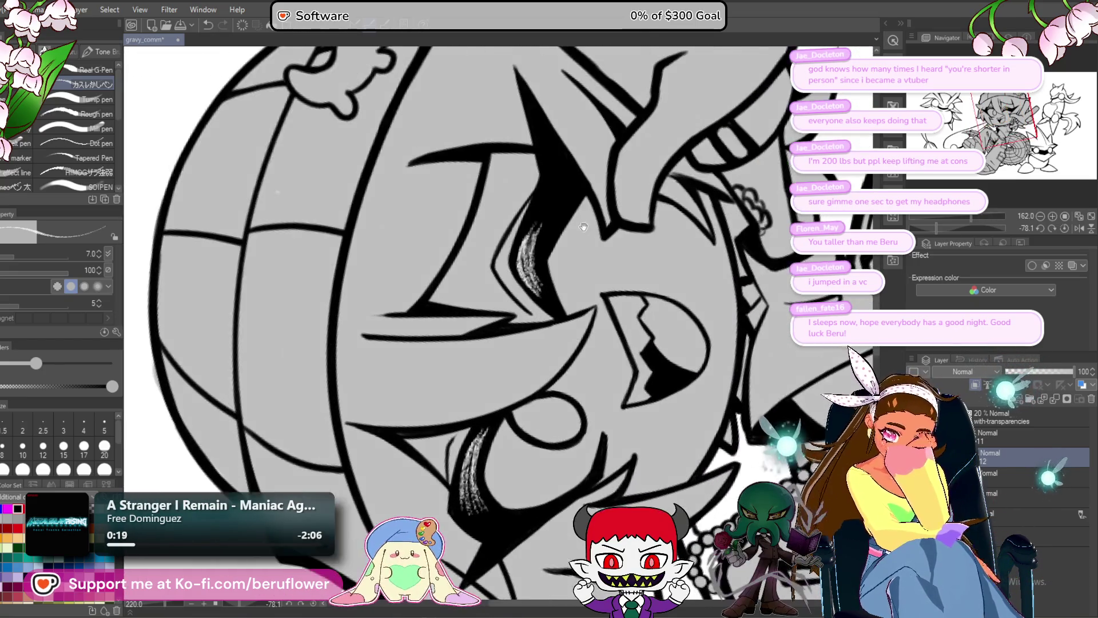
pyautogui.scroll(1, 541, 341)
pyautogui.scroll(1, 485, 350)
pyautogui.moveTo(483, 391); pyautogui.dragTo(498, 353)
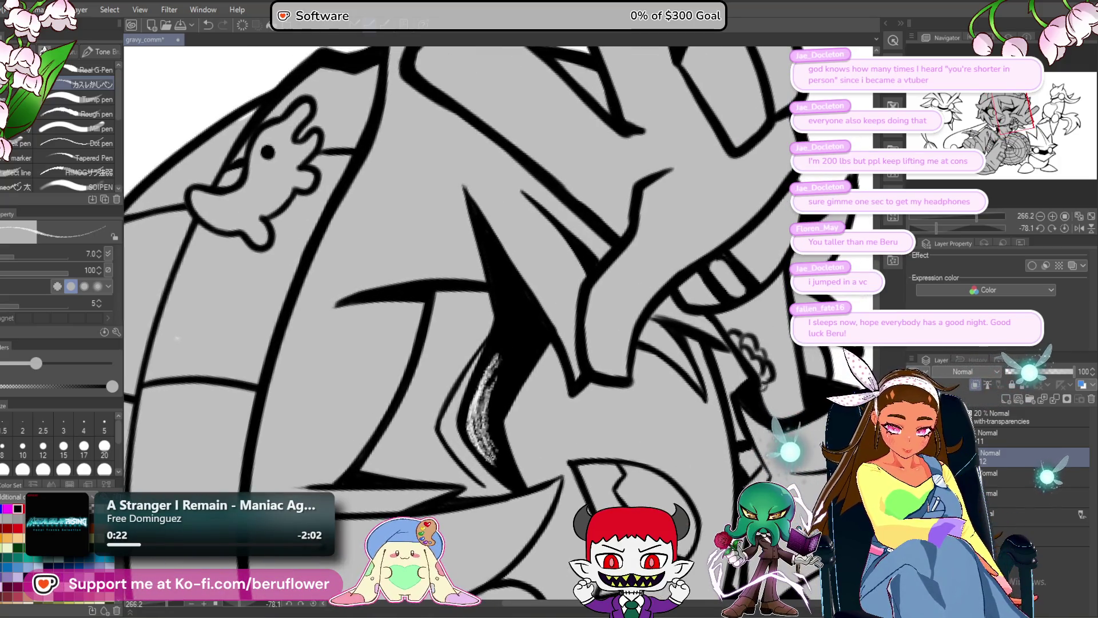
pyautogui.moveTo(486, 439); pyautogui.dragTo(493, 465)
pyautogui.moveTo(492, 361); pyautogui.dragTo(486, 459)
pyautogui.moveTo(506, 349); pyautogui.dragTo(491, 405)
pyautogui.scroll(-5, 503, 348)
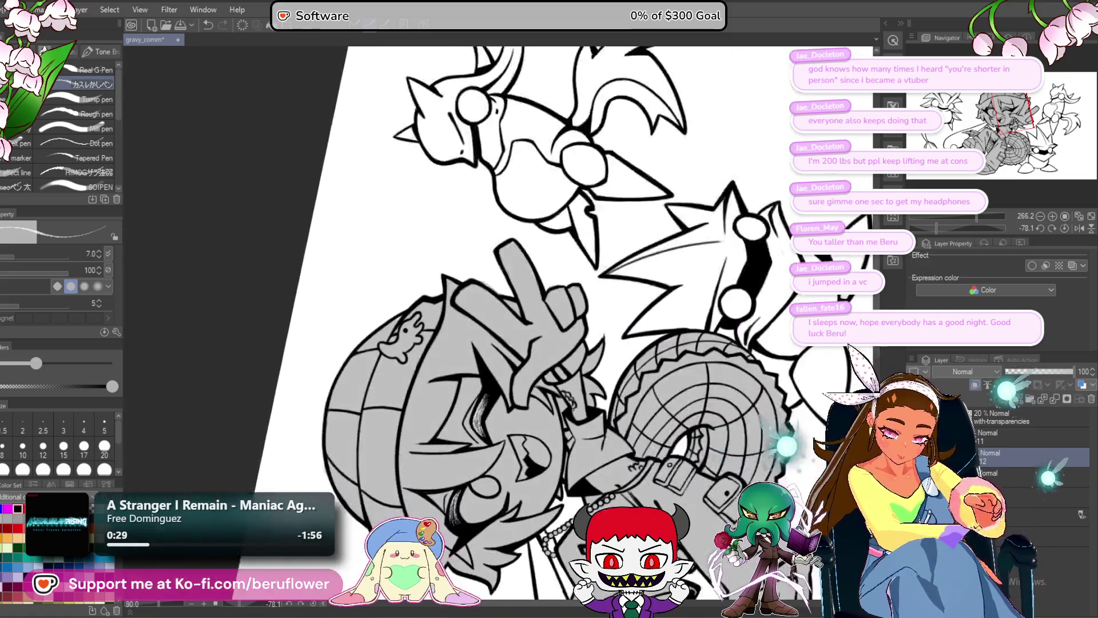
# - Reset the canvas rotation to upright and extend the white hatching at the eye's left end
pyautogui.click(1065, 229)
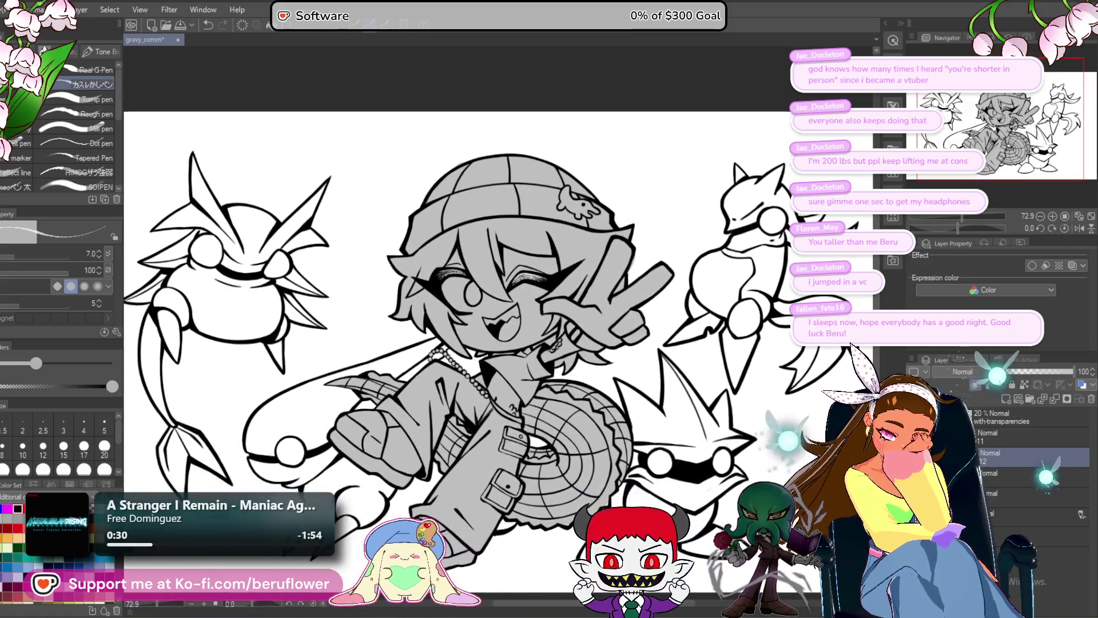
pyautogui.scroll(2, 480, 274)
pyautogui.scroll(2, 515, 267)
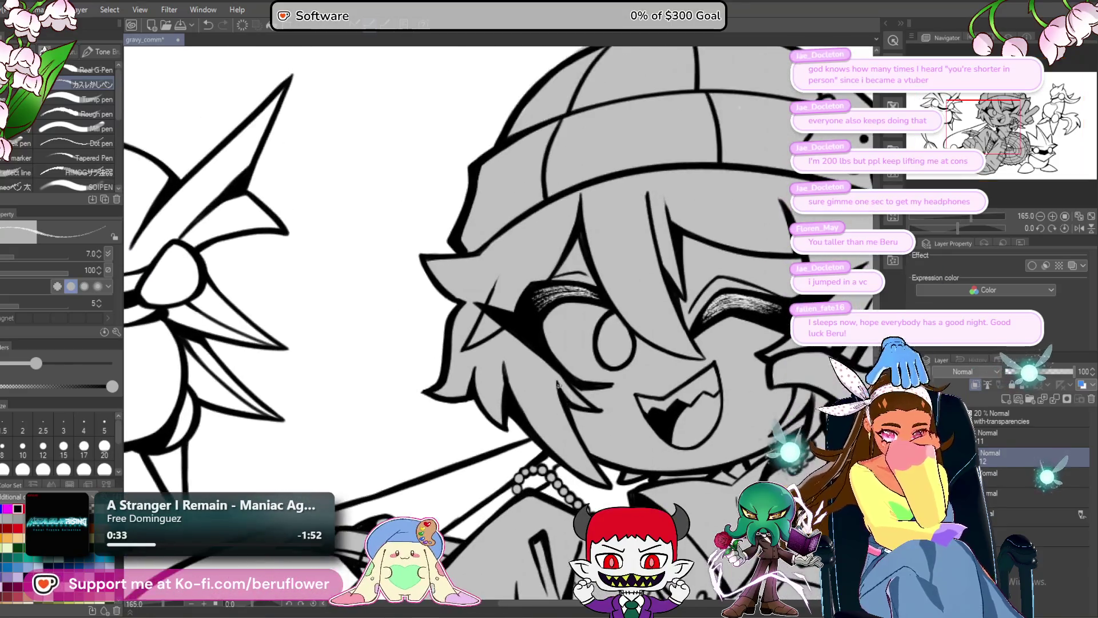
pyautogui.scroll(2, 567, 258)
pyautogui.scroll(2, 618, 249)
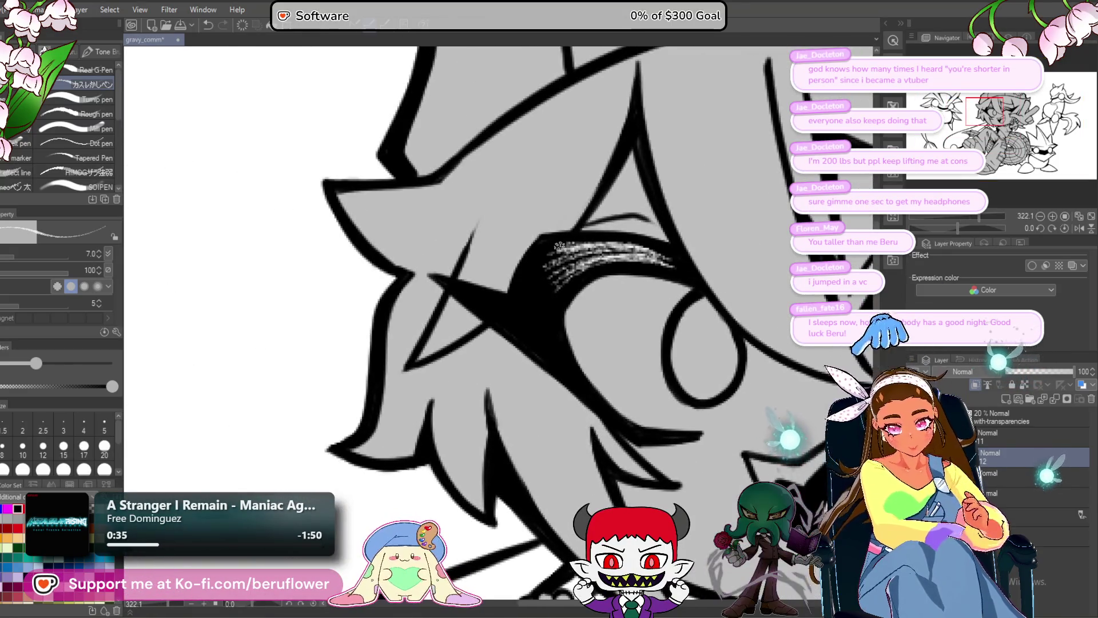
pyautogui.moveTo(542, 290); pyautogui.dragTo(564, 253)
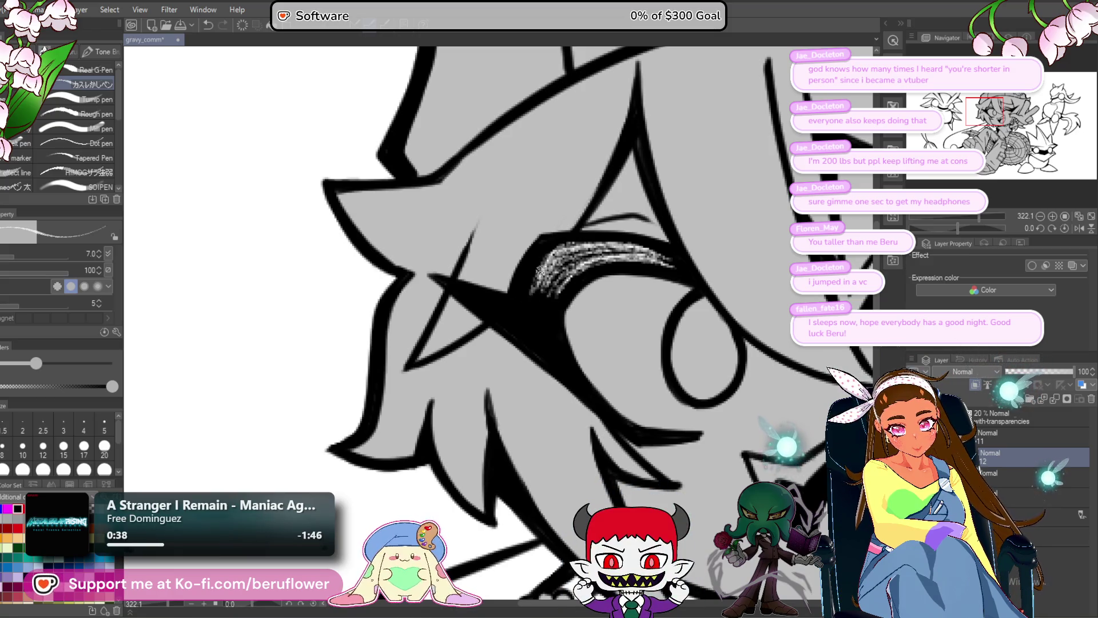
pyautogui.scroll(-2, 569, 255)
pyautogui.scroll(-3, 577, 352)
pyautogui.moveTo(577, 351); pyautogui.dragTo(526, 303)
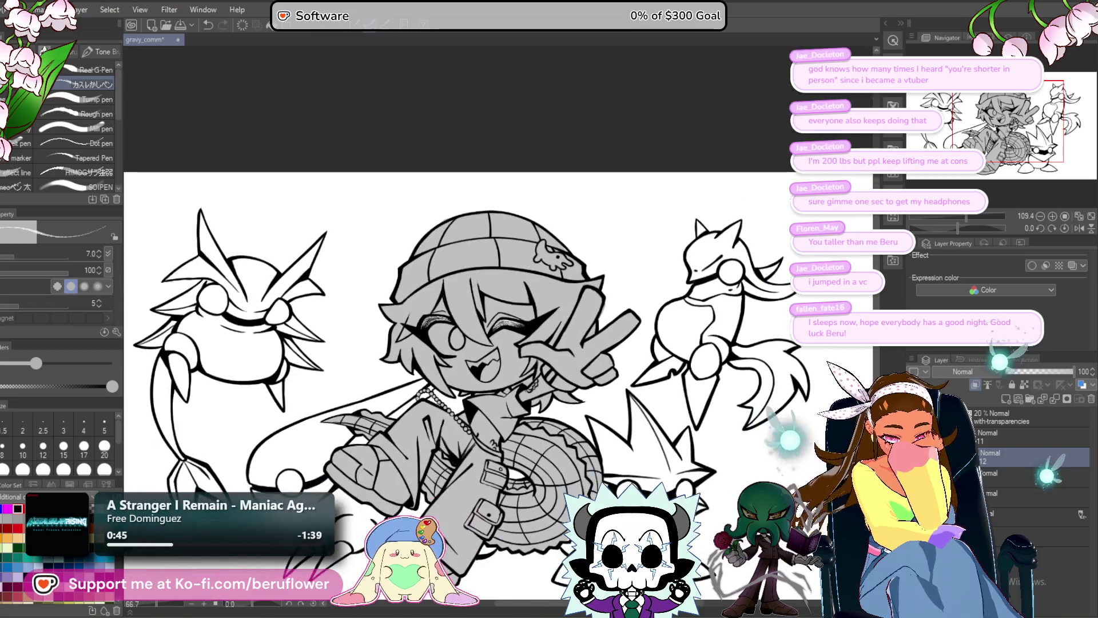
pyautogui.scroll(-2, 568, 485)
pyautogui.scroll(1, 569, 484)
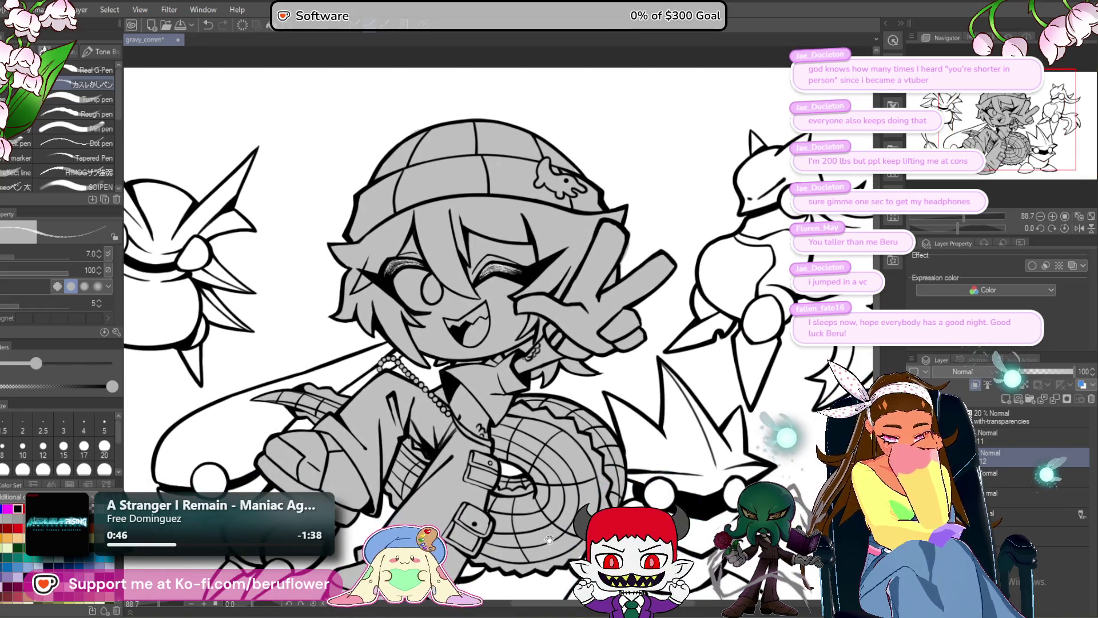
pyautogui.scroll(1, 558, 514)
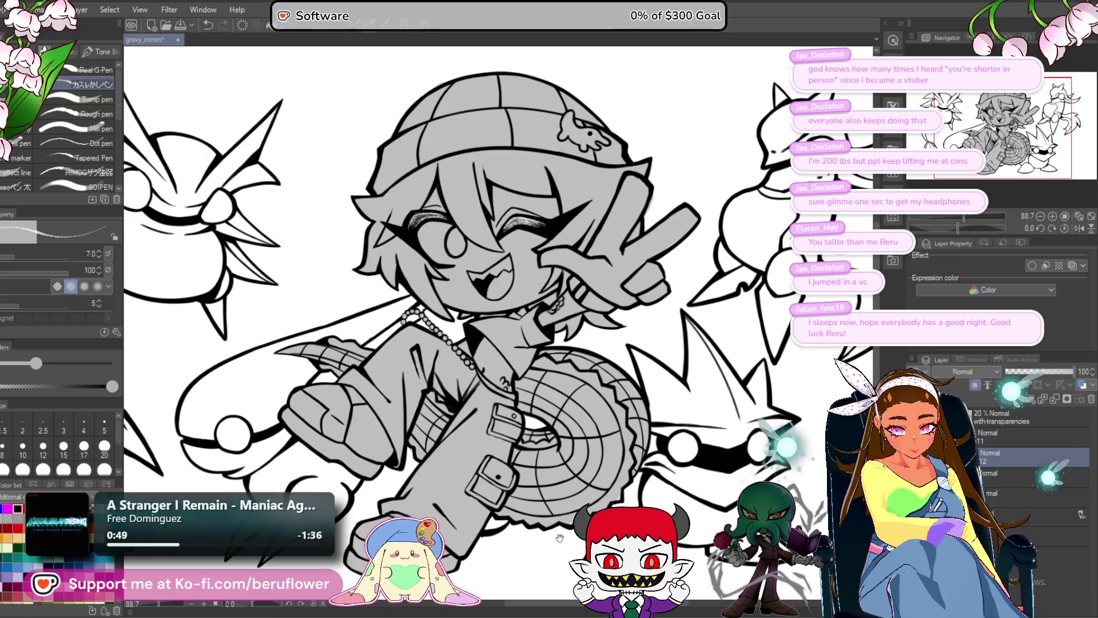
pyautogui.scroll(1, 540, 532)
pyautogui.scroll(1, 518, 479)
pyautogui.scroll(1, 518, 480)
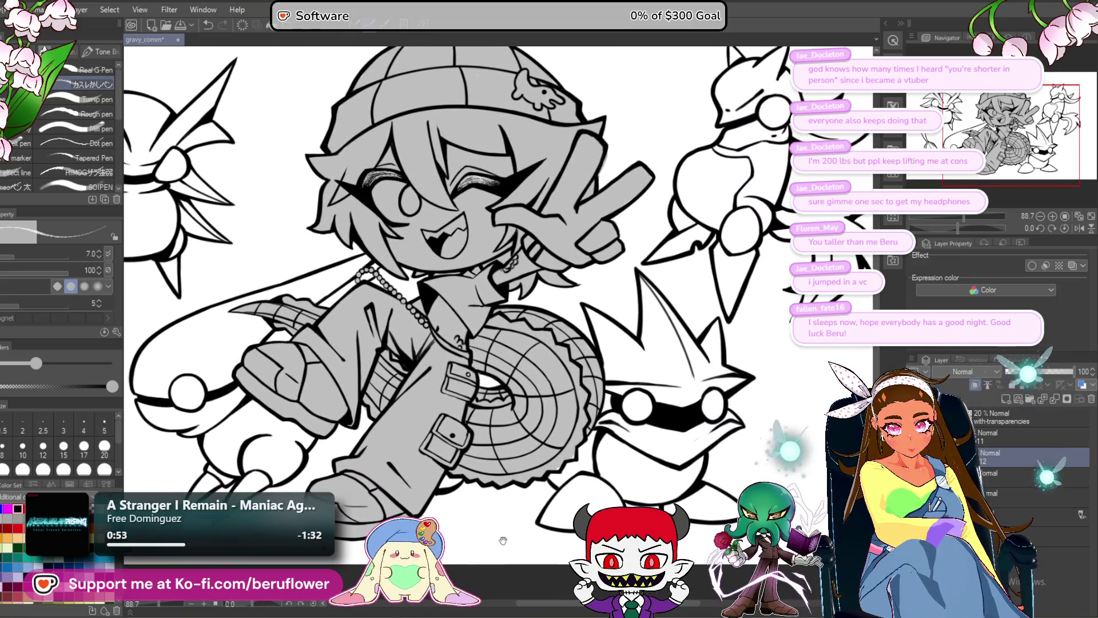
pyautogui.moveTo(505, 535)
pyautogui.mouseDown()
pyautogui.moveTo(473, 559)
pyautogui.moveTo(497, 553)
pyautogui.mouseUp()
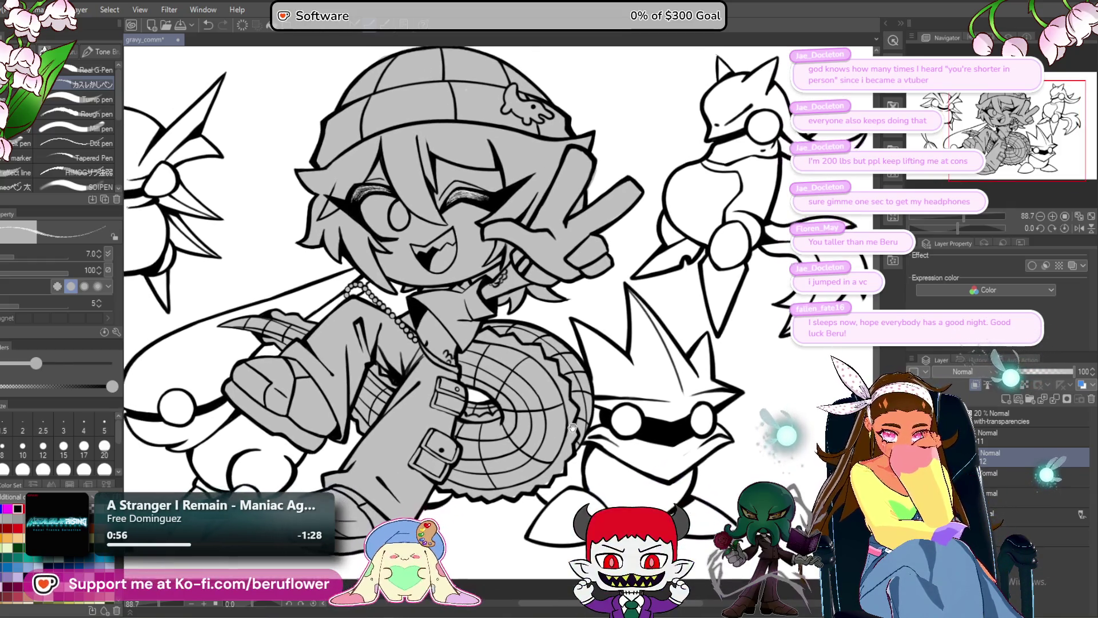
pyautogui.scroll(-2, 498, 326)
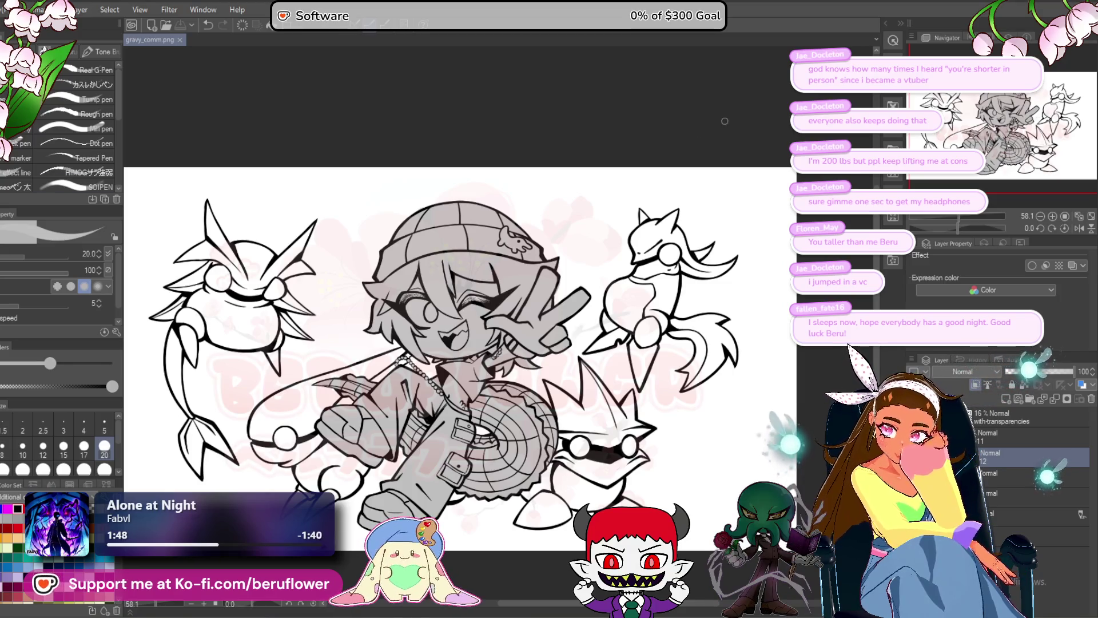
pyautogui.scroll(1, 463, 291)
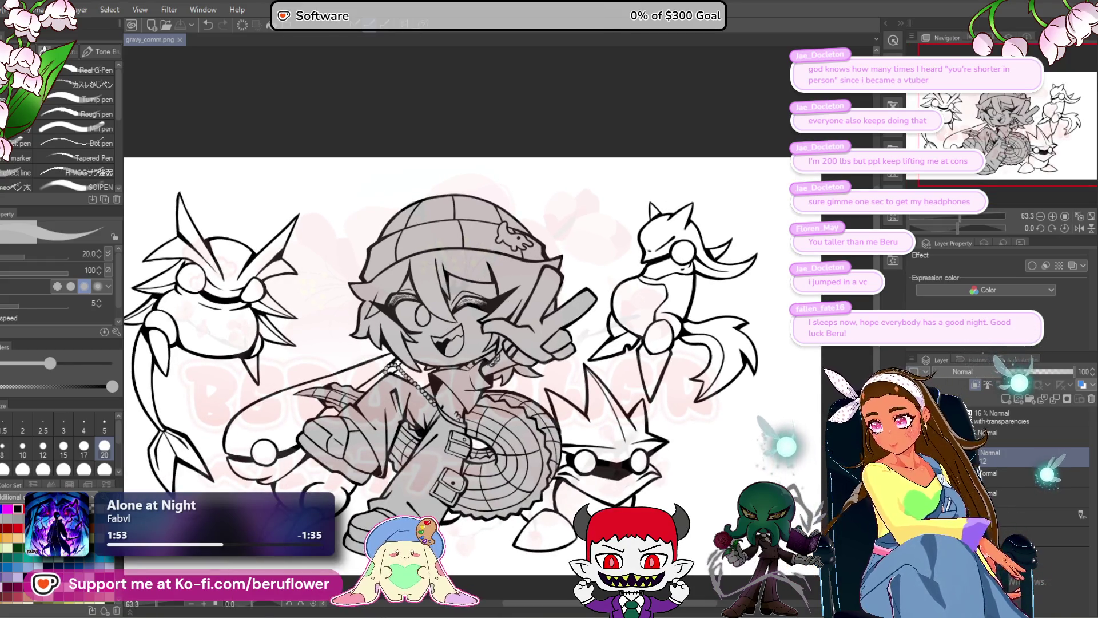
pyautogui.scroll(-1, 590, 323)
# - Recentre the drawing, bring up the Warudo Editor character settings and drag its window off-screen
pyautogui.moveTo(591, 324); pyautogui.dragTo(600, 283)
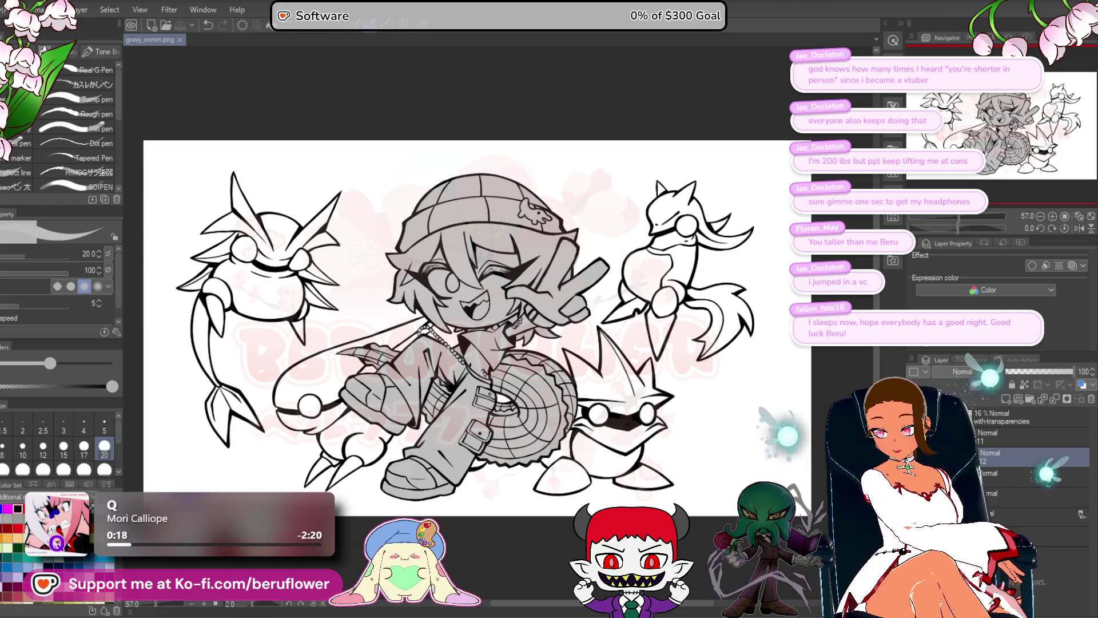
pyautogui.hotkey('alt', 'Tab')
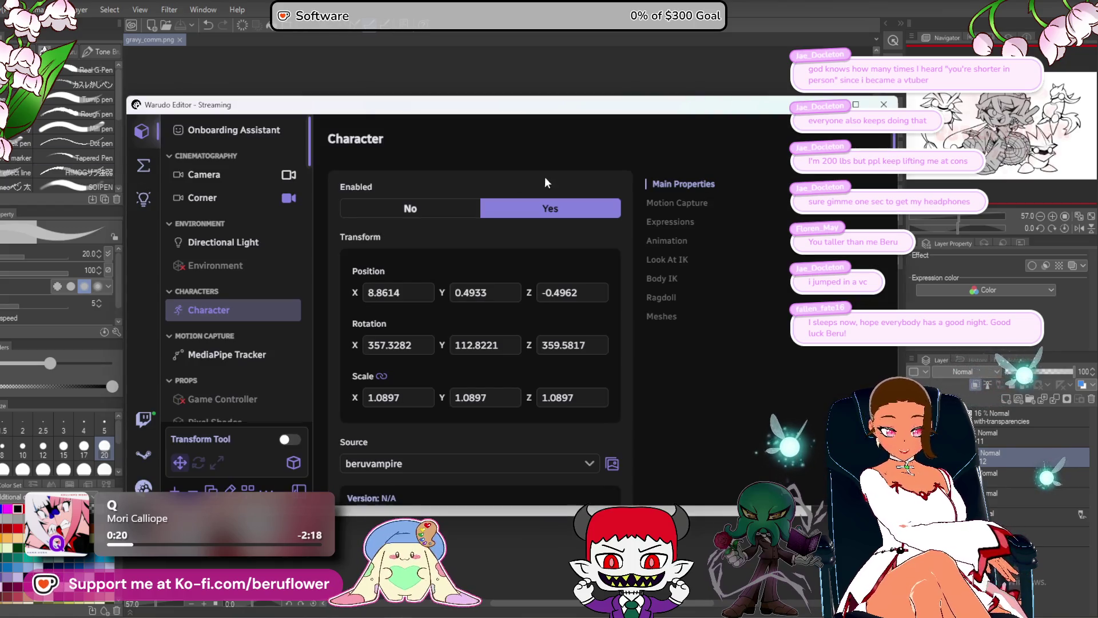
pyautogui.moveTo(528, 107); pyautogui.dragTo(528, 0)
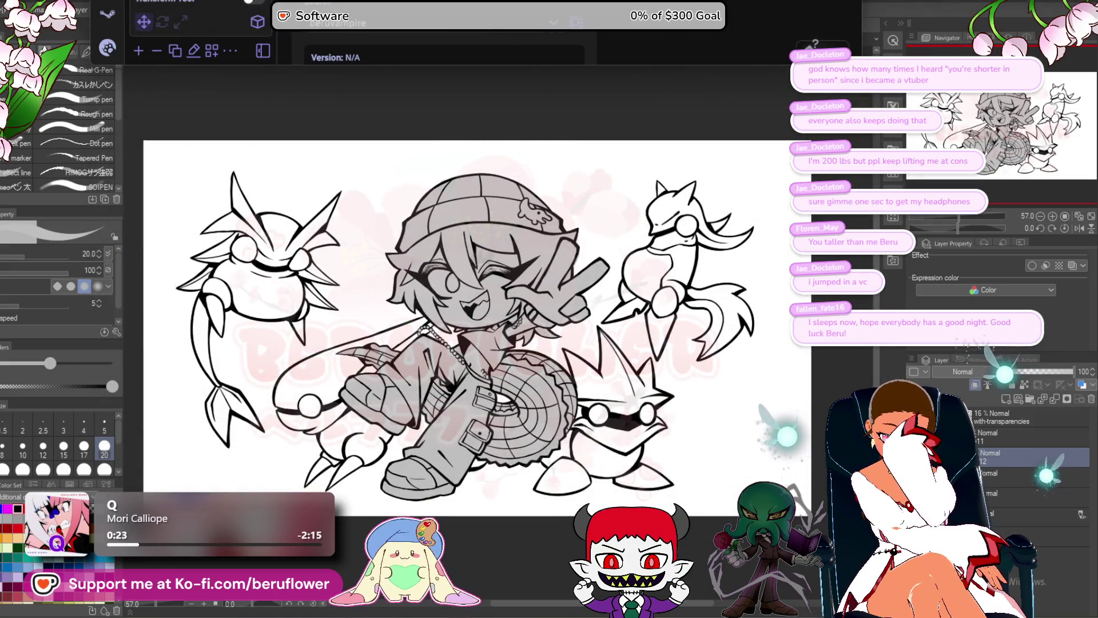
# - Alt+Tab back so the Clip Studio Paint drawing is in front again
pyautogui.hotkey('alt', 'Tab')
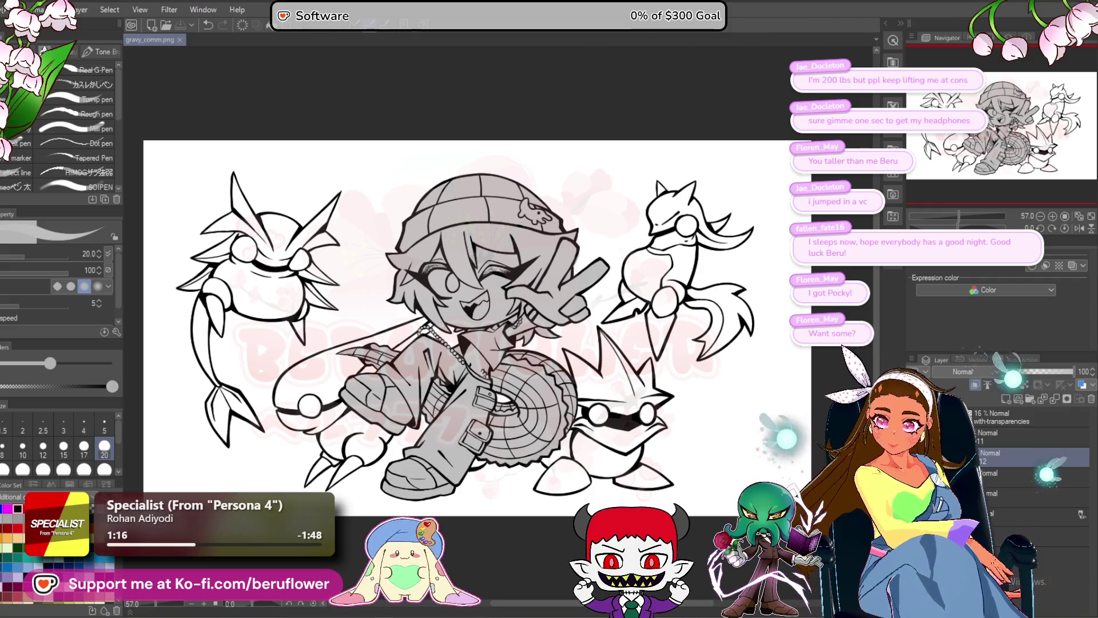
# - Close the gravy_comm document, answering the save-changes prompt, leaving the workspace empty
pyautogui.click(16, 10)
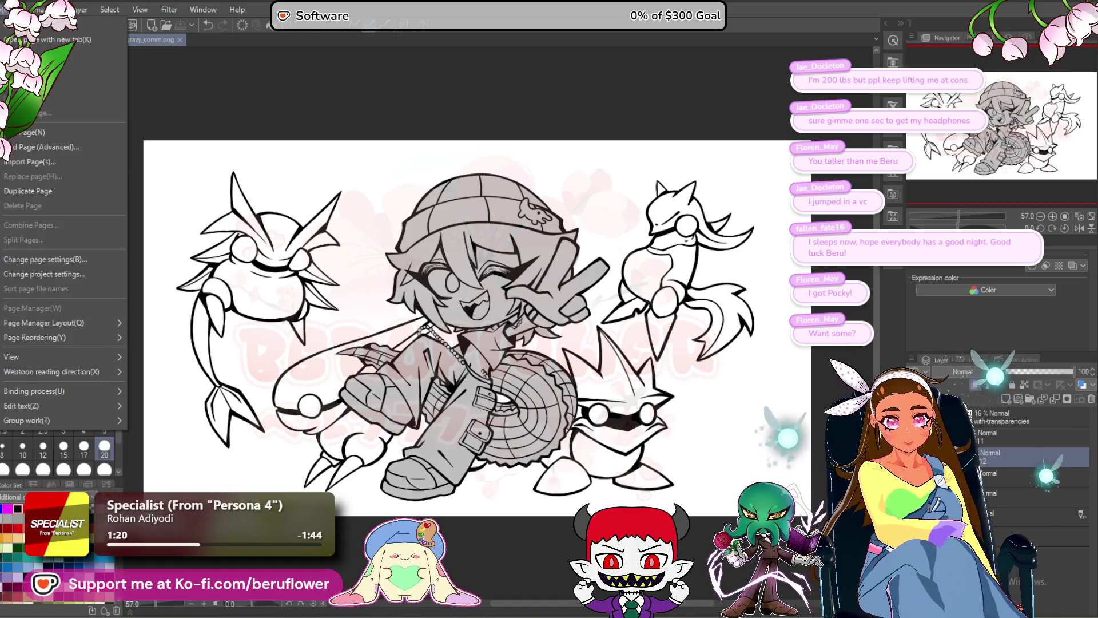
pyautogui.press('Escape')
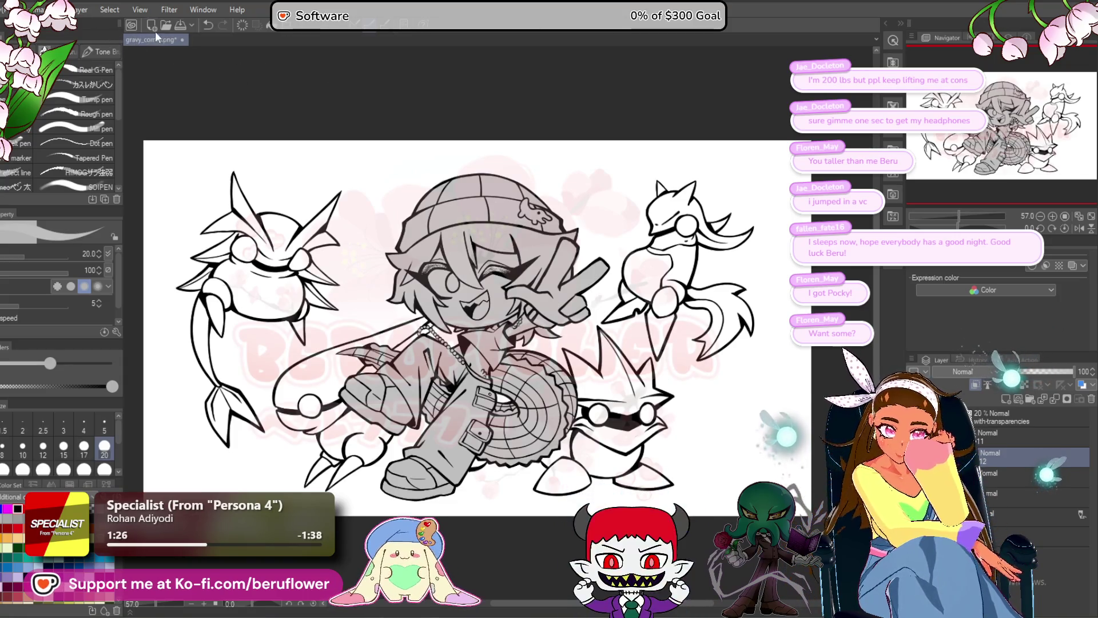
pyautogui.click(183, 40)
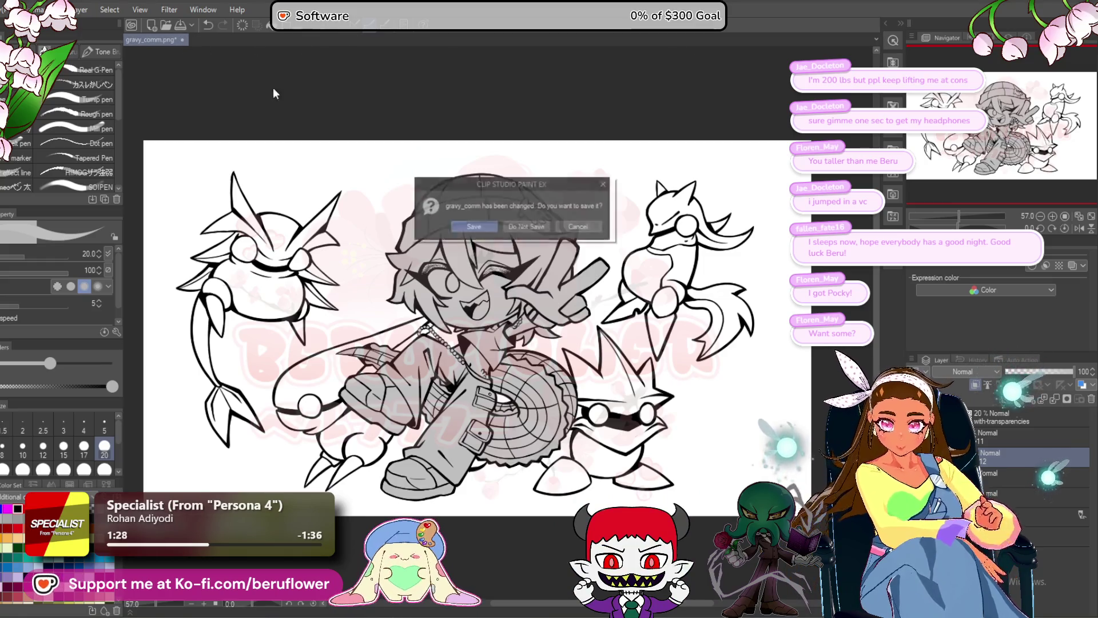
pyautogui.click(459, 226)
pyautogui.click(13, 9)
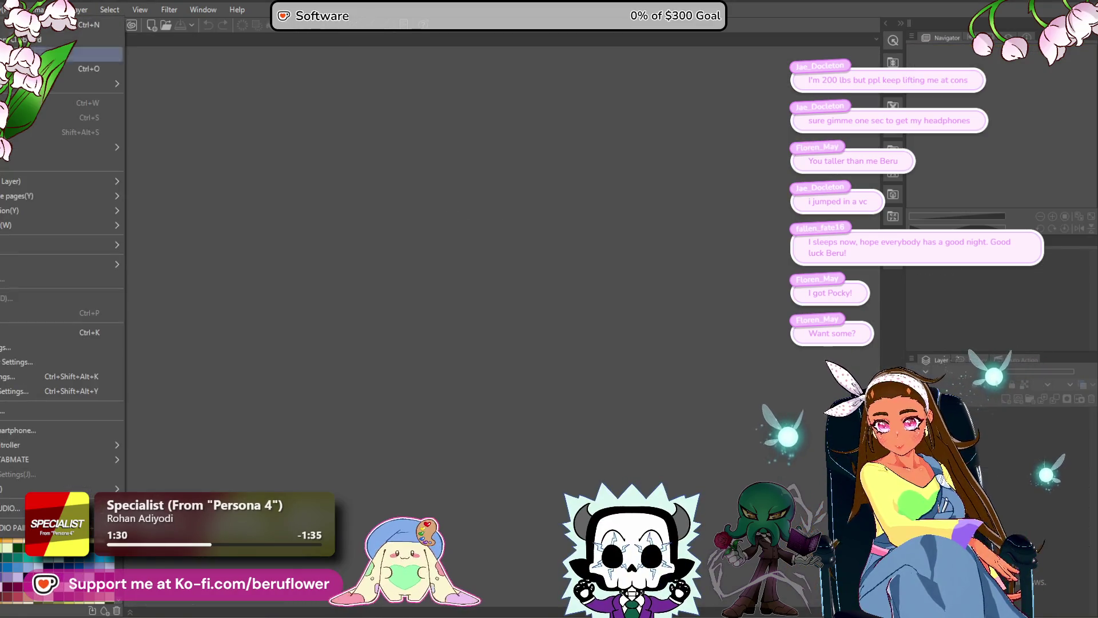
# - Create a new canvas from the Copy Paper letter-size preset, renamed 'dandy_ink'
pyautogui.click(35, 40)
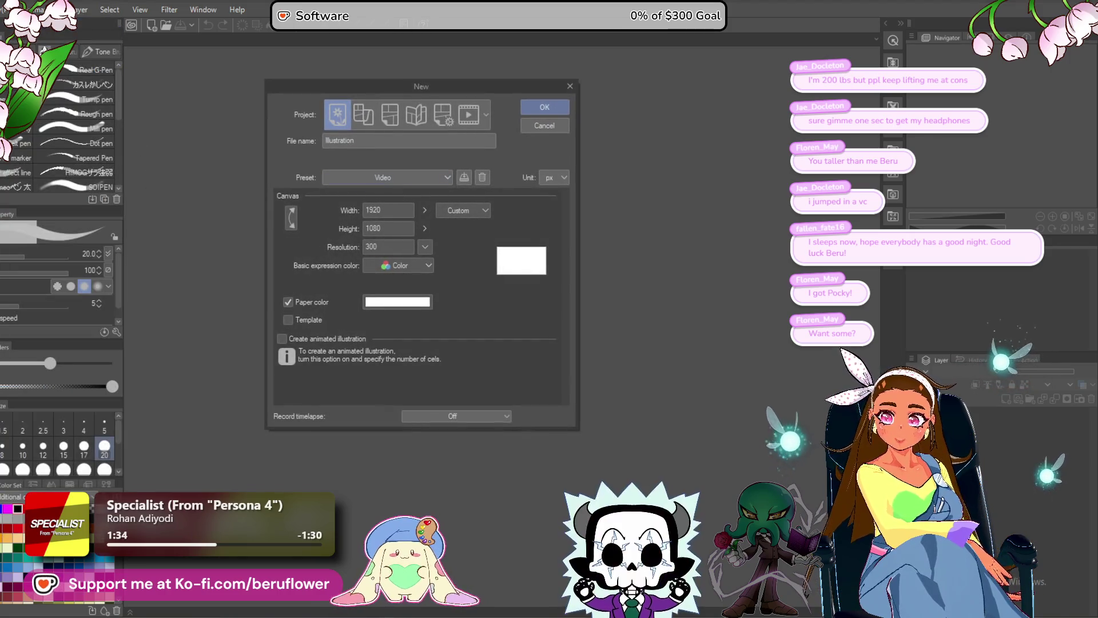
pyautogui.click(382, 178)
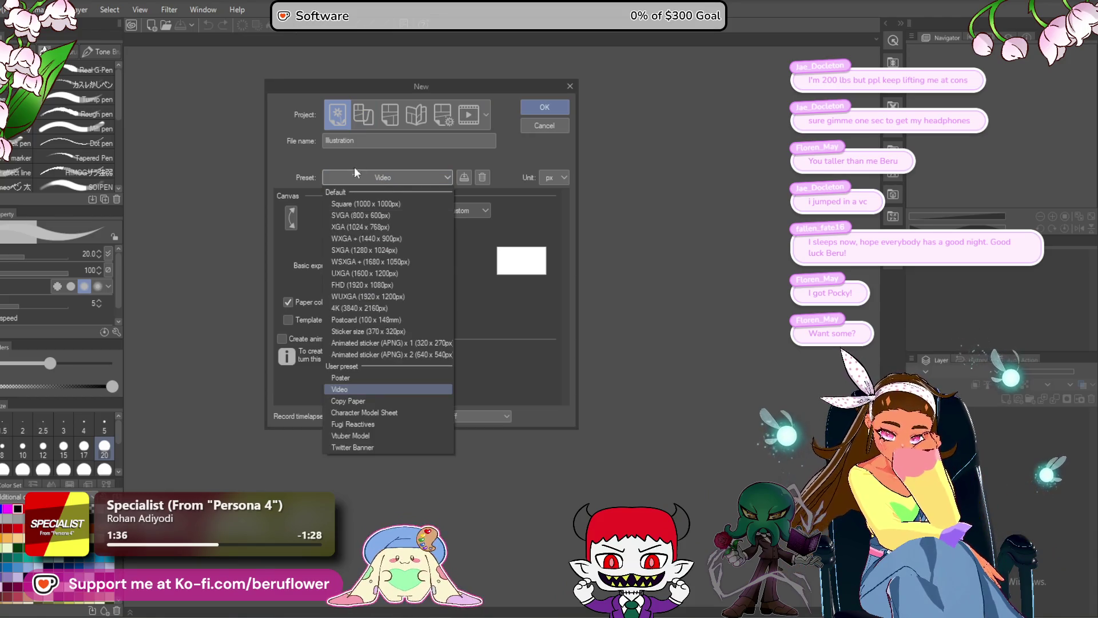
pyautogui.click(359, 406)
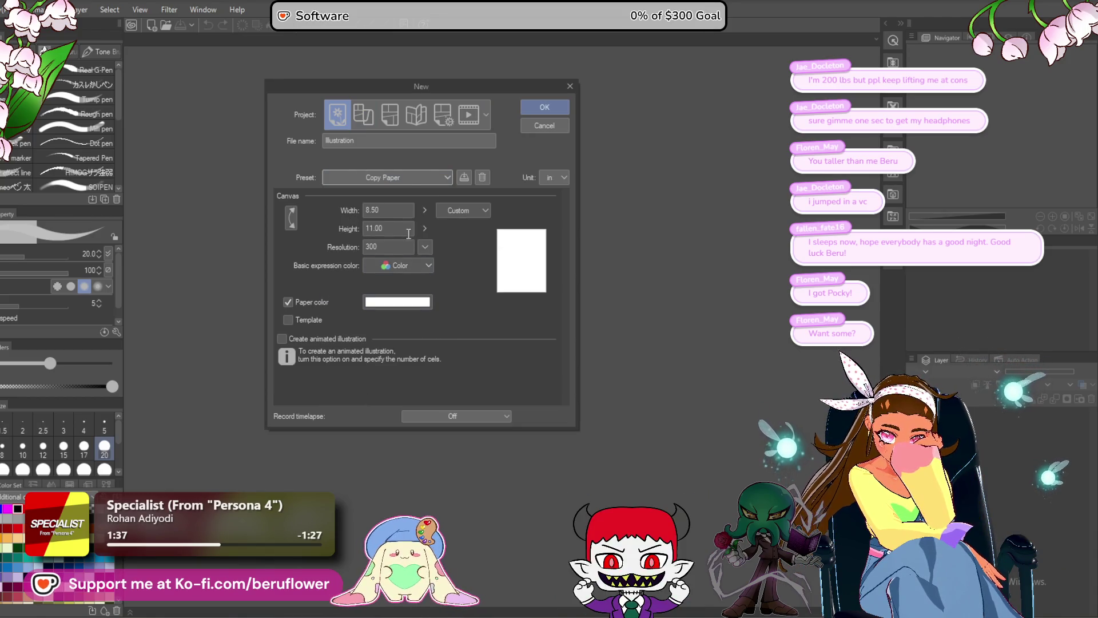
pyautogui.moveTo(387, 139); pyautogui.dragTo(283, 136)
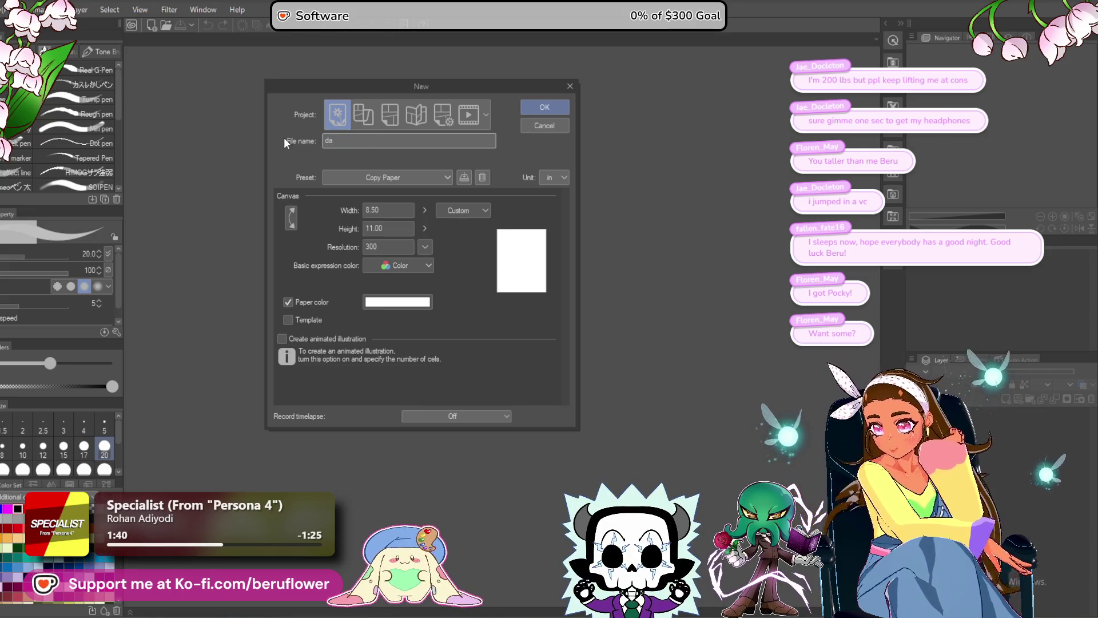
pyautogui.write('dan')
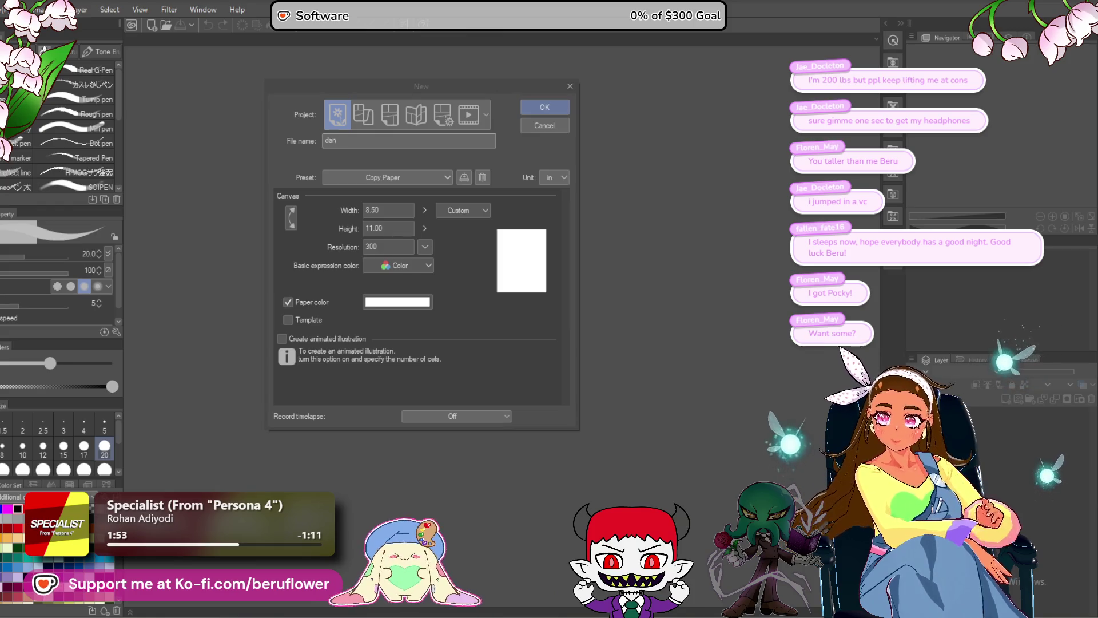
pyautogui.click(393, 142)
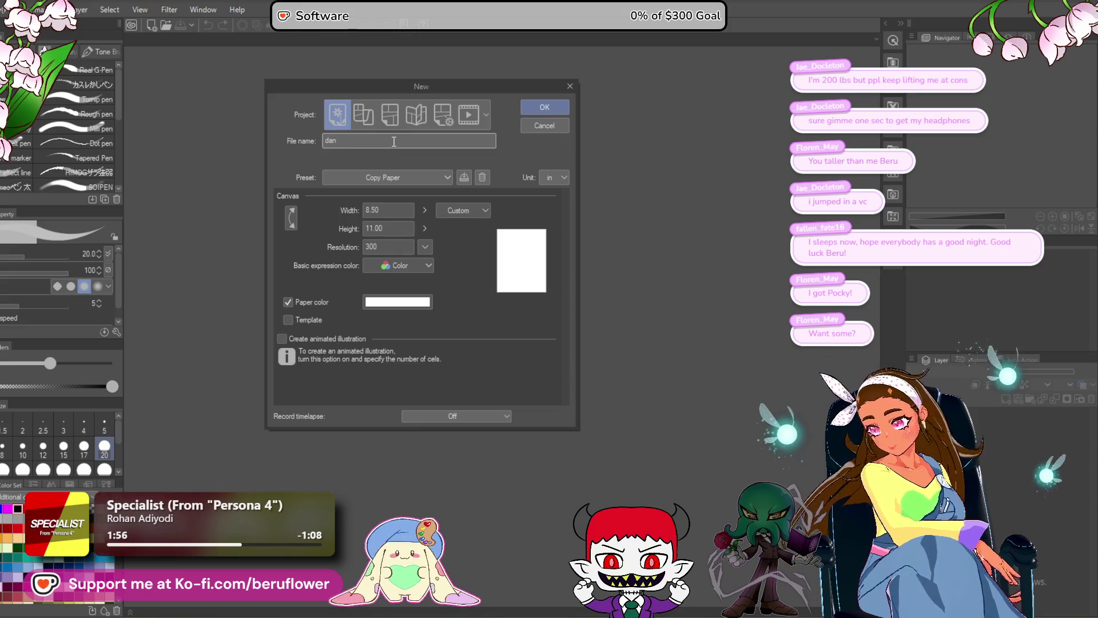
pyautogui.write('dy_')
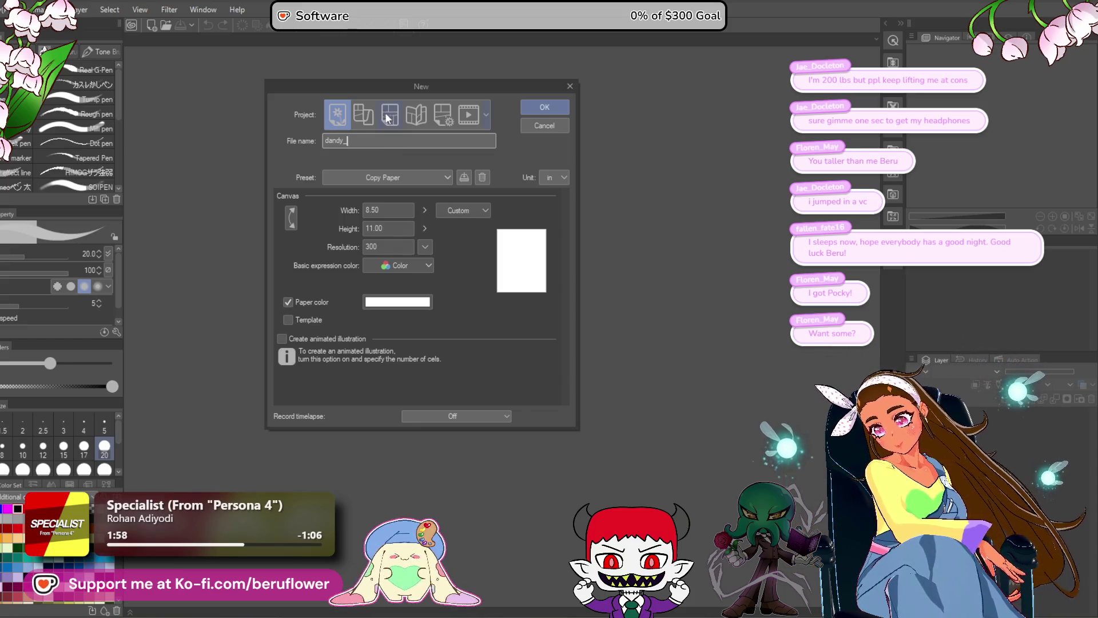
pyautogui.write('ink')
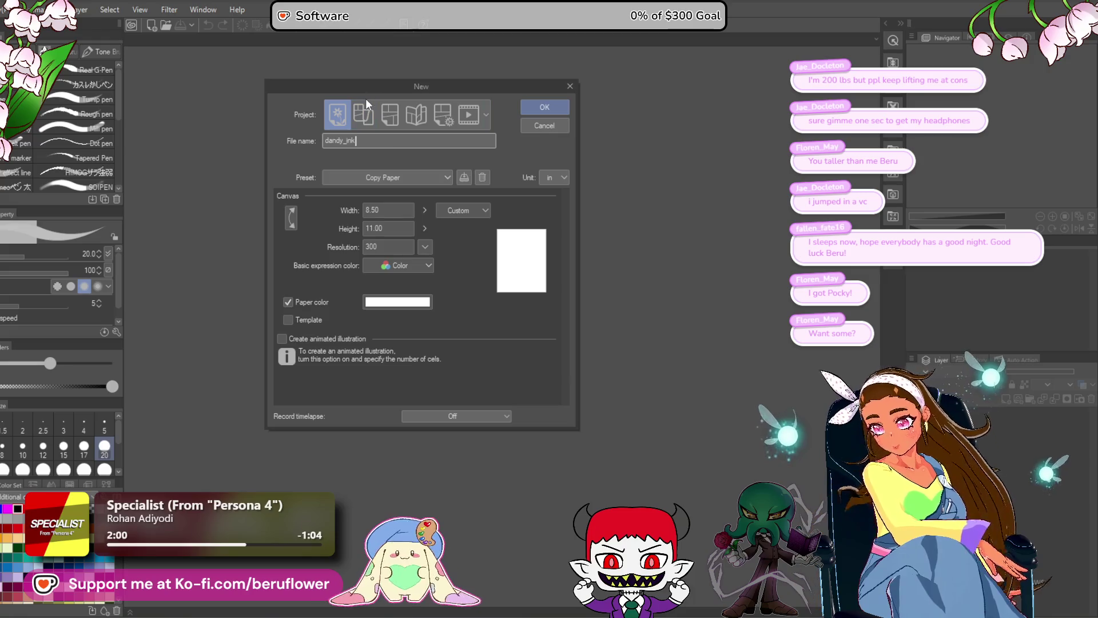
pyautogui.press('Return')
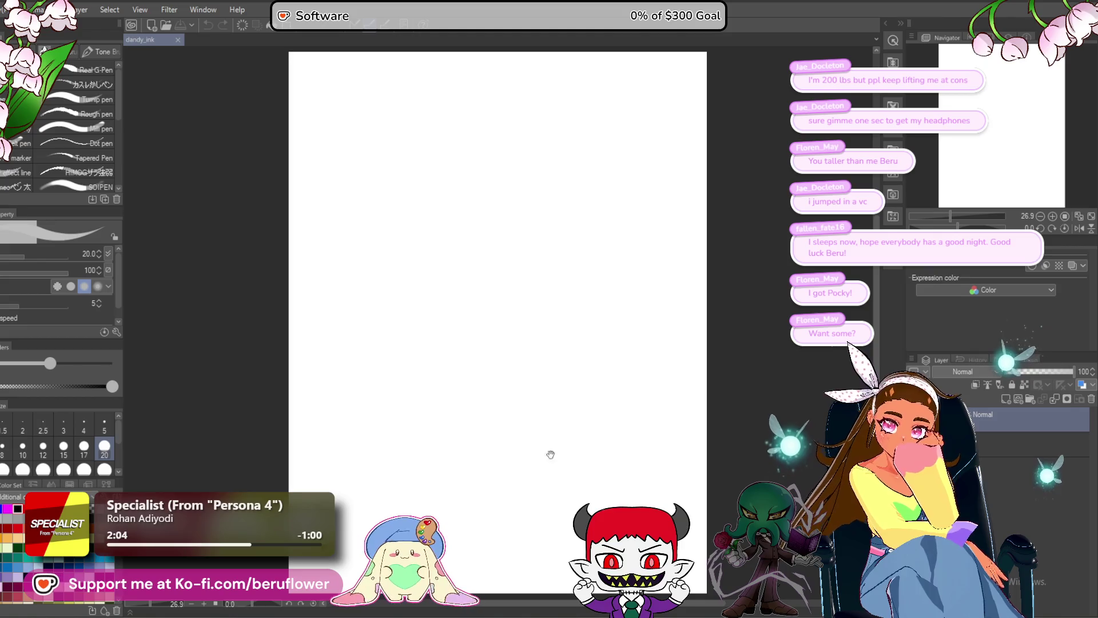
# - Pick a large pencil brush at size 400, test a pink W stroke and undo it
pyautogui.moveTo(554, 445); pyautogui.dragTo(519, 440)
pyautogui.press('p')
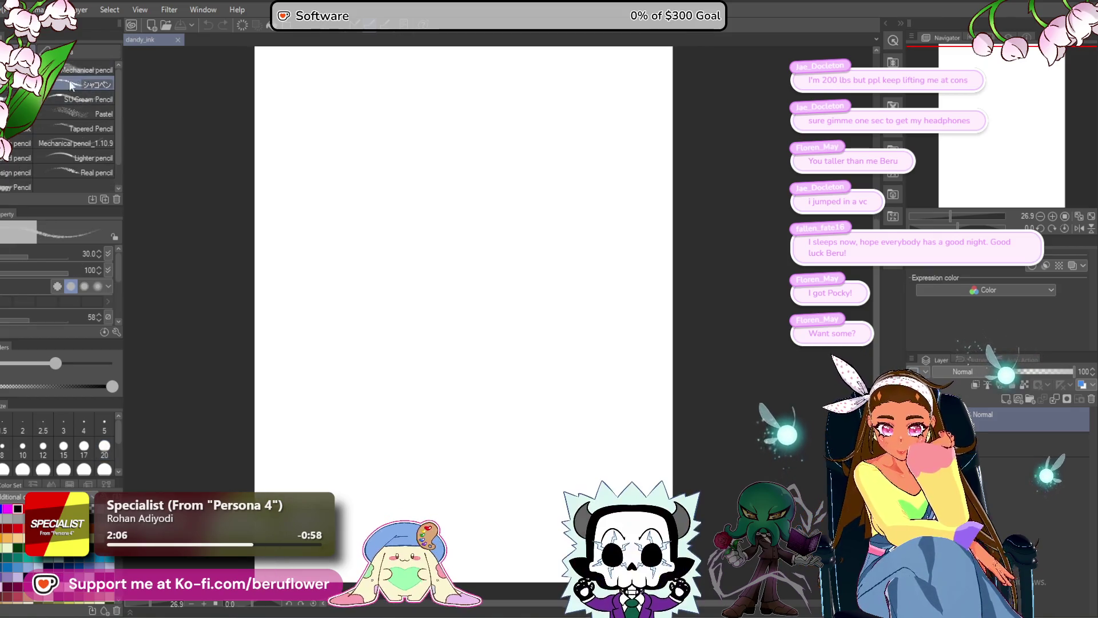
pyautogui.click(79, 84)
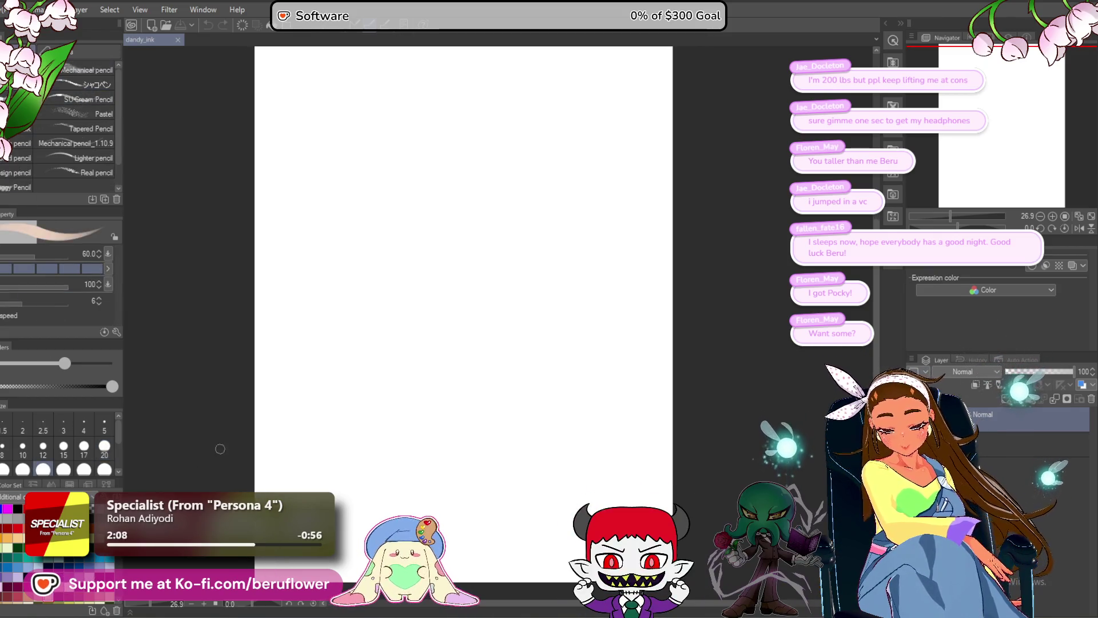
pyautogui.moveTo(505, 387); pyautogui.dragTo(480, 394)
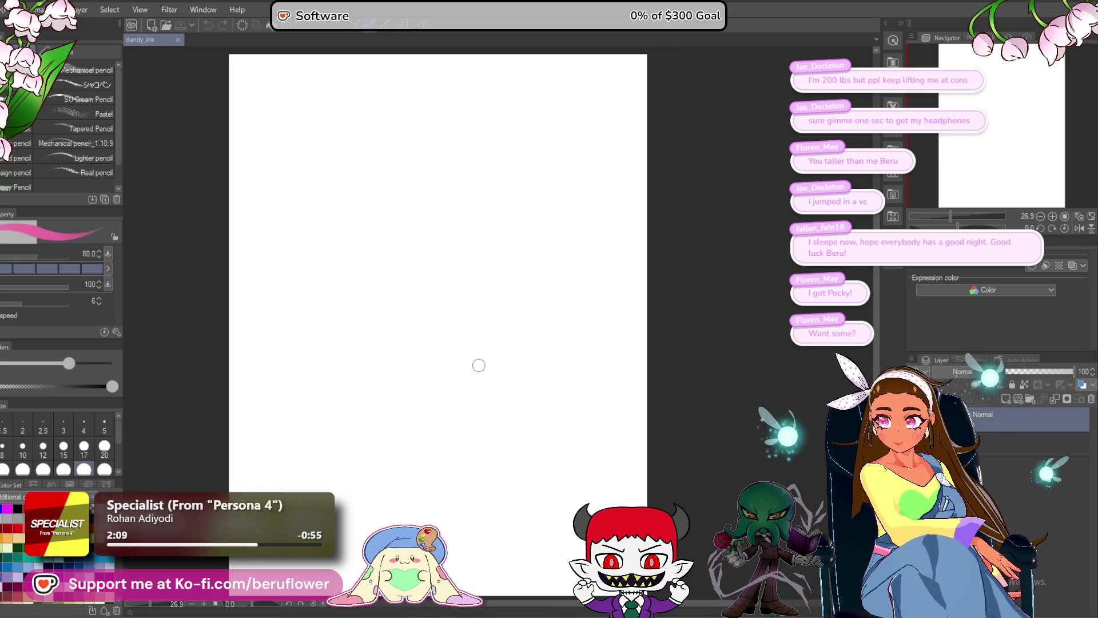
pyautogui.press(']')
pyautogui.press(']')
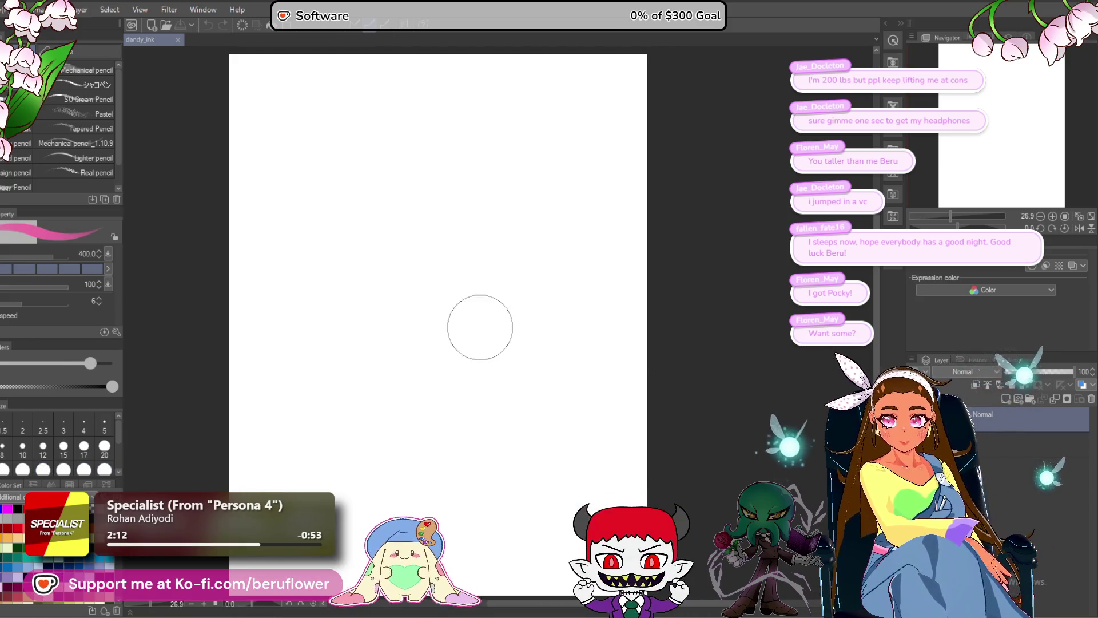
pyautogui.press(']')
pyautogui.moveTo(373, 248)
pyautogui.mouseDown()
pyautogui.moveTo(370, 269)
pyautogui.moveTo(436, 368)
pyautogui.moveTo(540, 412)
pyautogui.moveTo(519, 407)
pyautogui.mouseUp()
pyautogui.press('Delete')
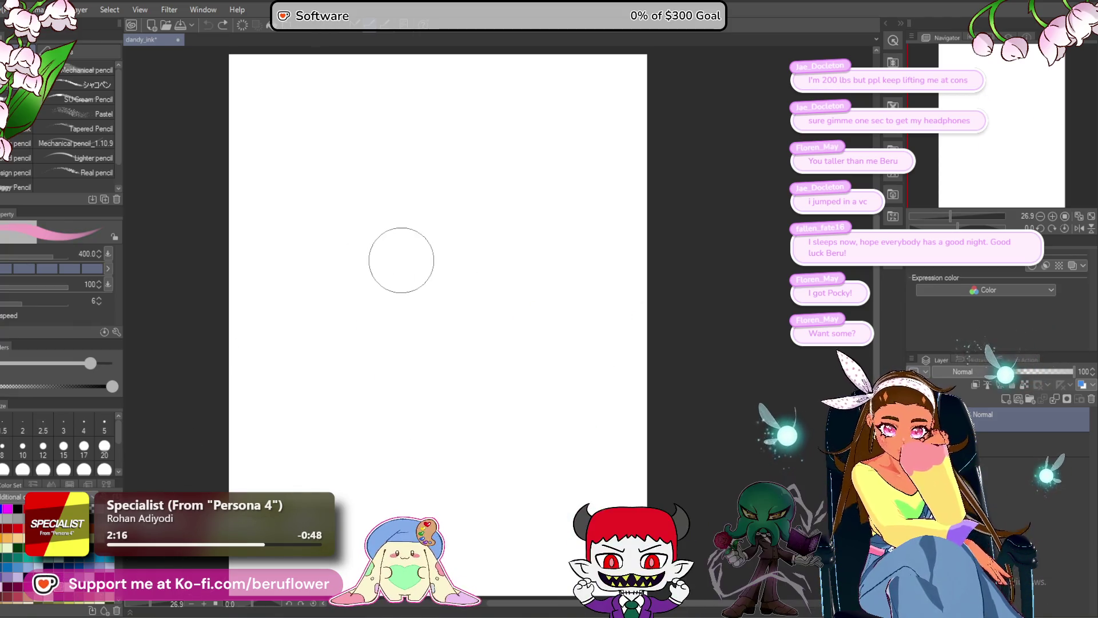
pyautogui.scroll(-1, 401, 260)
# - Paint a broad pink band across the lower canvas and a long diagonal stroke running up from it
pyautogui.moveTo(388, 381)
pyautogui.mouseDown()
pyautogui.moveTo(391, 405)
pyautogui.moveTo(478, 471)
pyautogui.moveTo(554, 412)
pyautogui.moveTo(639, 388)
pyautogui.moveTo(503, 520)
pyautogui.moveTo(477, 490)
pyautogui.mouseUp()
pyautogui.moveTo(351, 357); pyautogui.dragTo(399, 461)
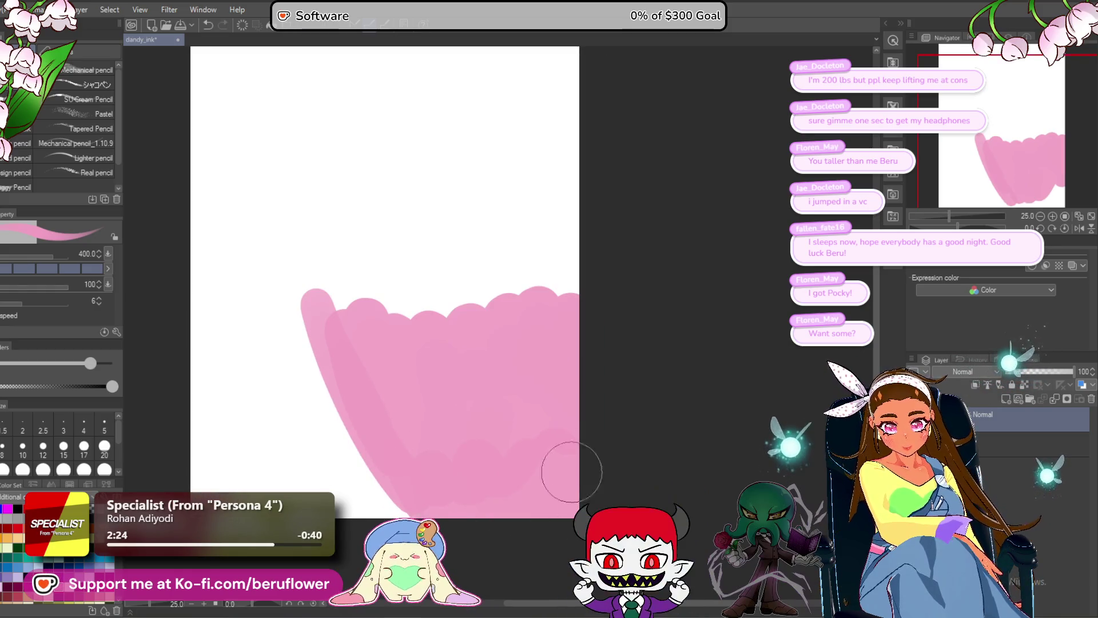
pyautogui.moveTo(481, 464); pyautogui.dragTo(460, 382)
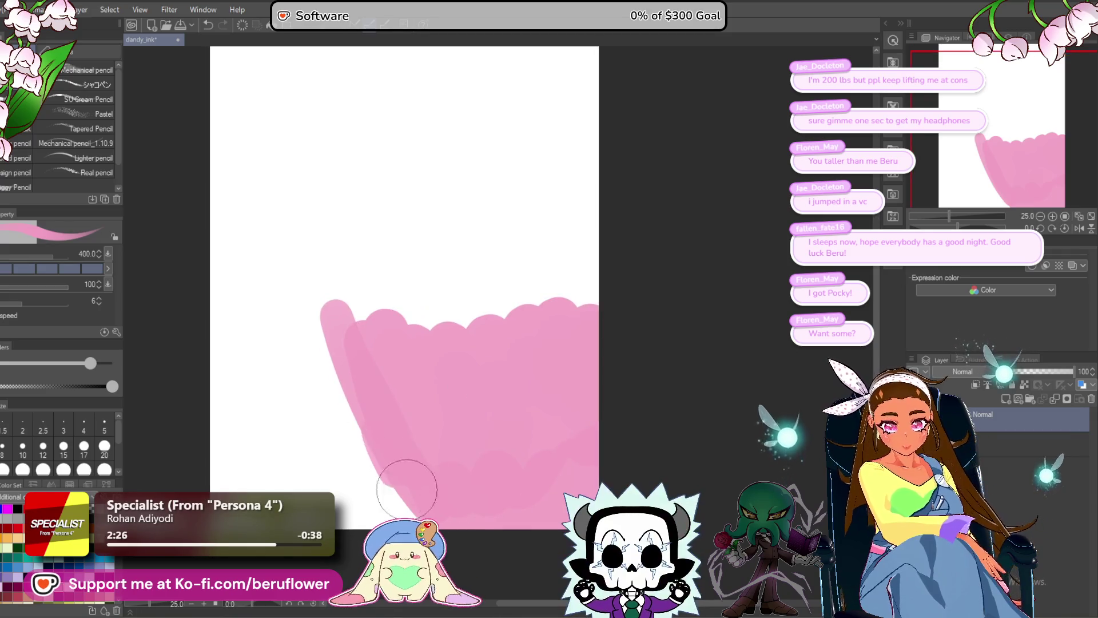
pyautogui.moveTo(351, 398); pyautogui.dragTo(370, 421)
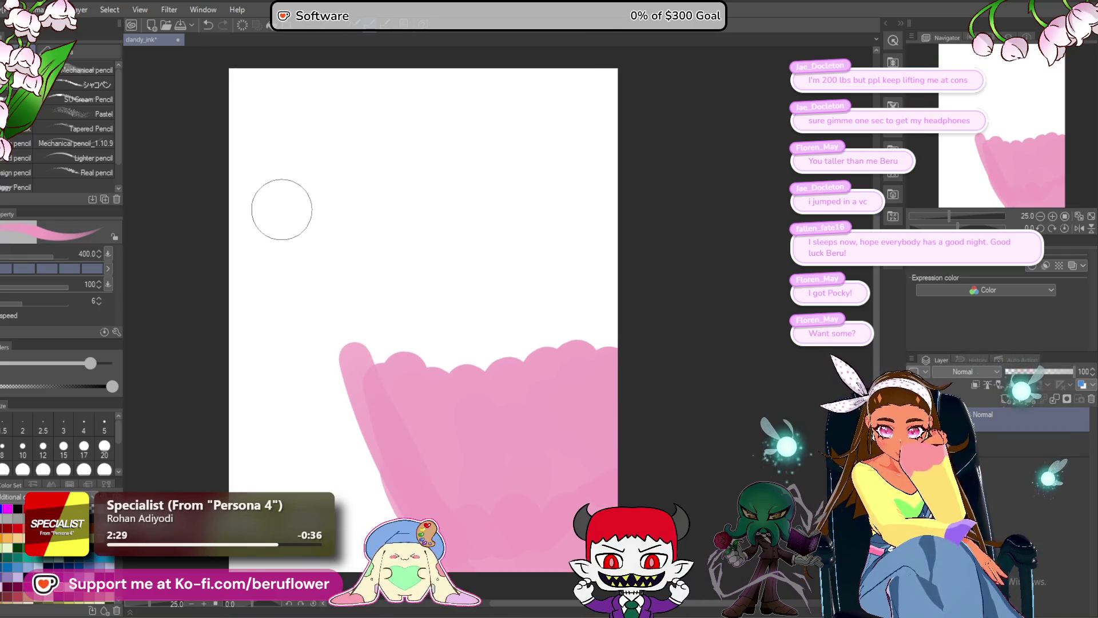
pyautogui.moveTo(269, 179); pyautogui.dragTo(316, 343)
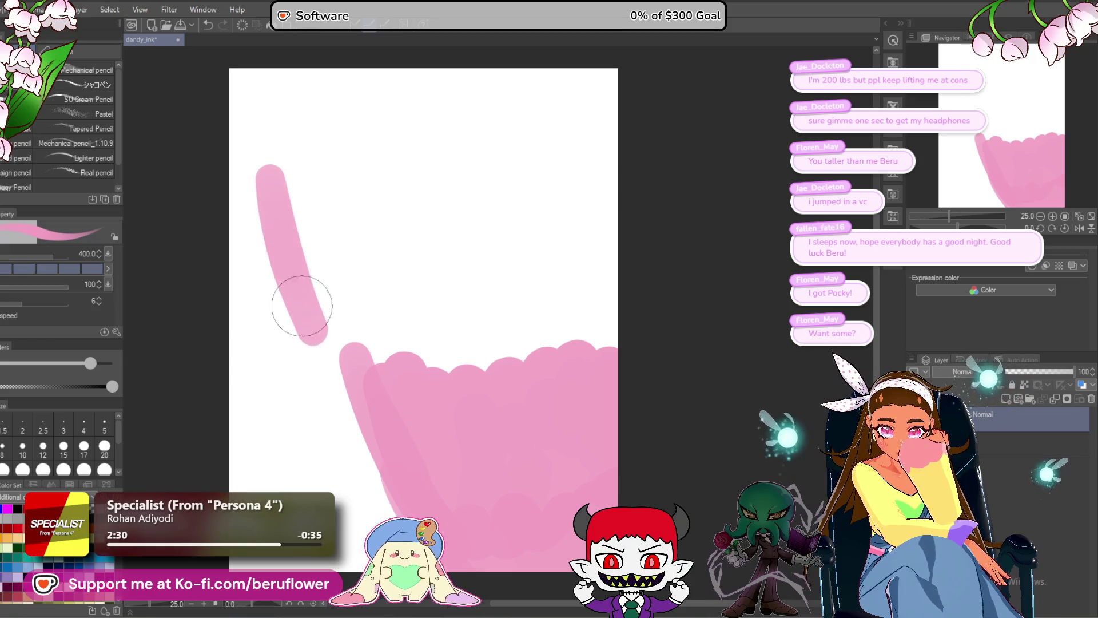
pyautogui.moveTo(335, 387); pyautogui.dragTo(323, 366)
pyautogui.moveTo(260, 155)
pyautogui.mouseDown()
pyautogui.moveTo(315, 356)
pyautogui.moveTo(419, 503)
pyautogui.moveTo(377, 433)
pyautogui.mouseUp()
pyautogui.moveTo(295, 246); pyautogui.dragTo(265, 106)
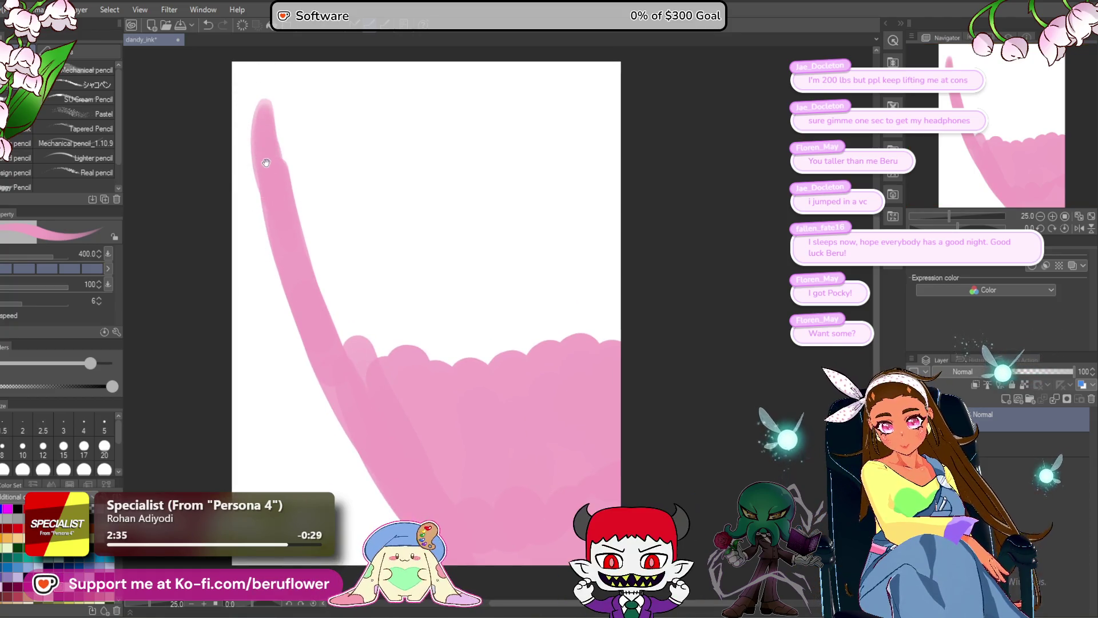
pyautogui.moveTo(266, 154); pyautogui.dragTo(268, 140)
pyautogui.moveTo(280, 256)
pyautogui.mouseDown()
pyautogui.moveTo(232, 192)
pyautogui.moveTo(266, 111)
pyautogui.mouseUp()
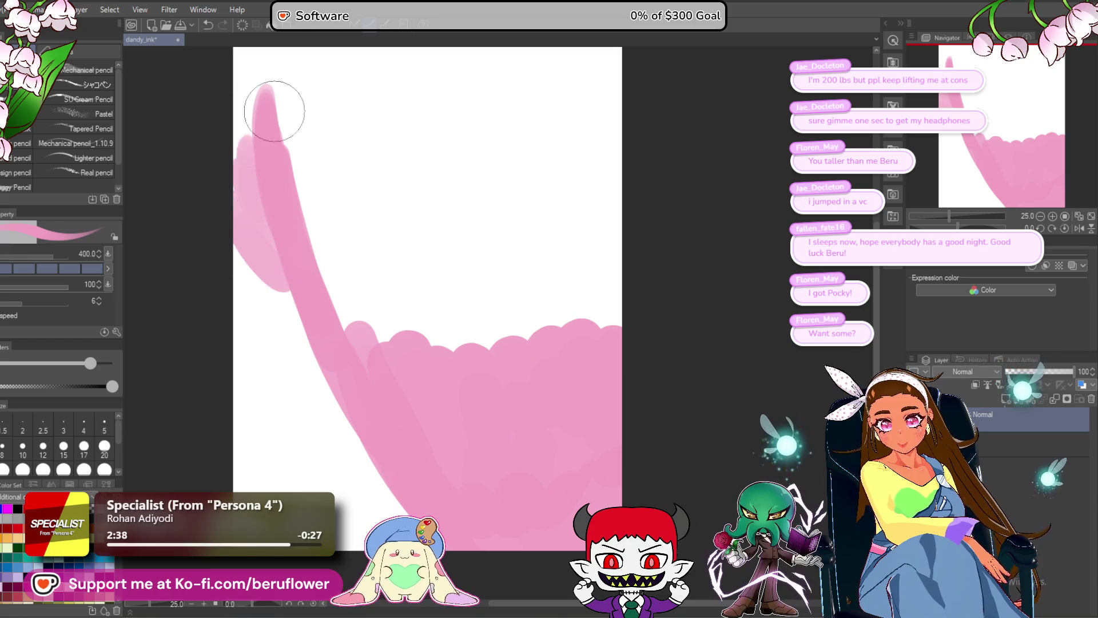
# - Fill the canvas's upper-left edge and band with broad pink strokes
pyautogui.moveTo(318, 169); pyautogui.dragTo(343, 266)
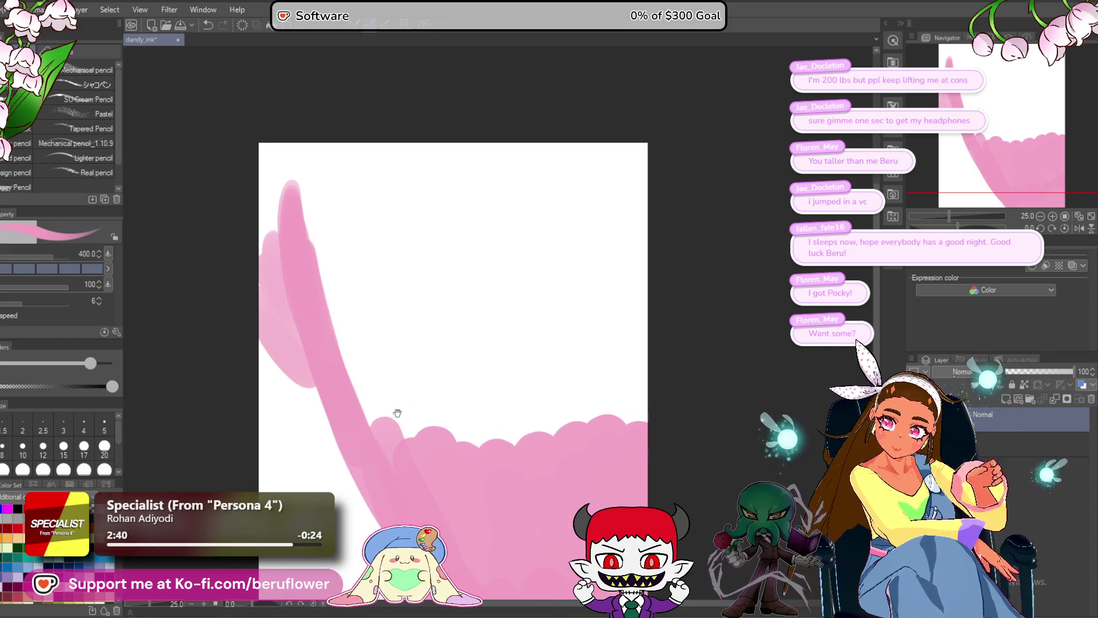
pyautogui.moveTo(573, 344)
pyautogui.mouseDown()
pyautogui.moveTo(549, 277)
pyautogui.moveTo(575, 221)
pyautogui.mouseUp()
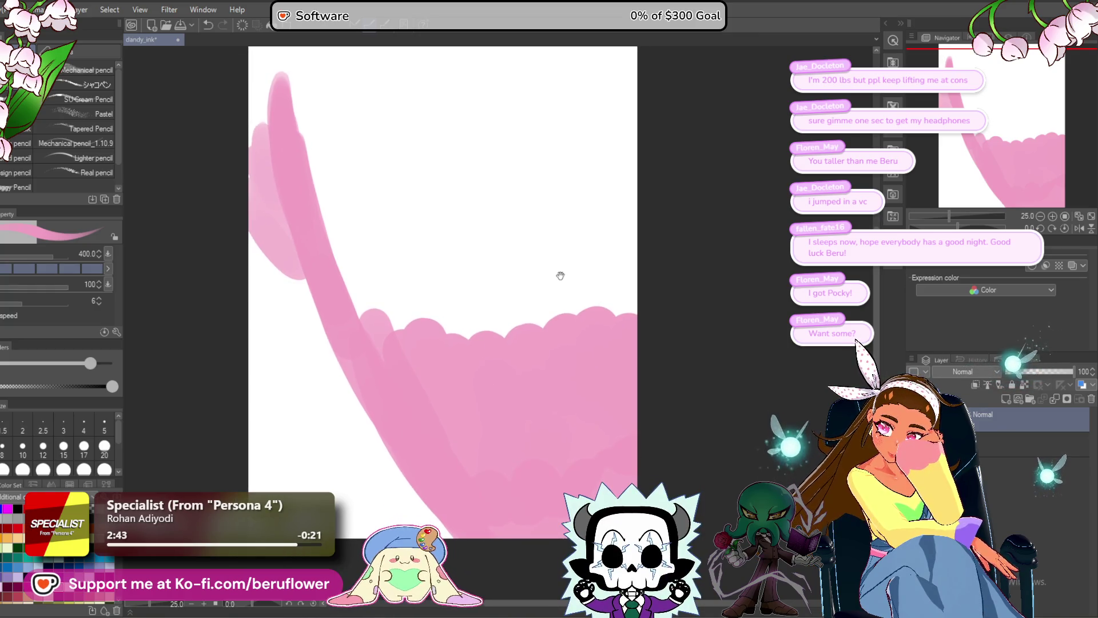
pyautogui.moveTo(560, 276); pyautogui.dragTo(566, 341)
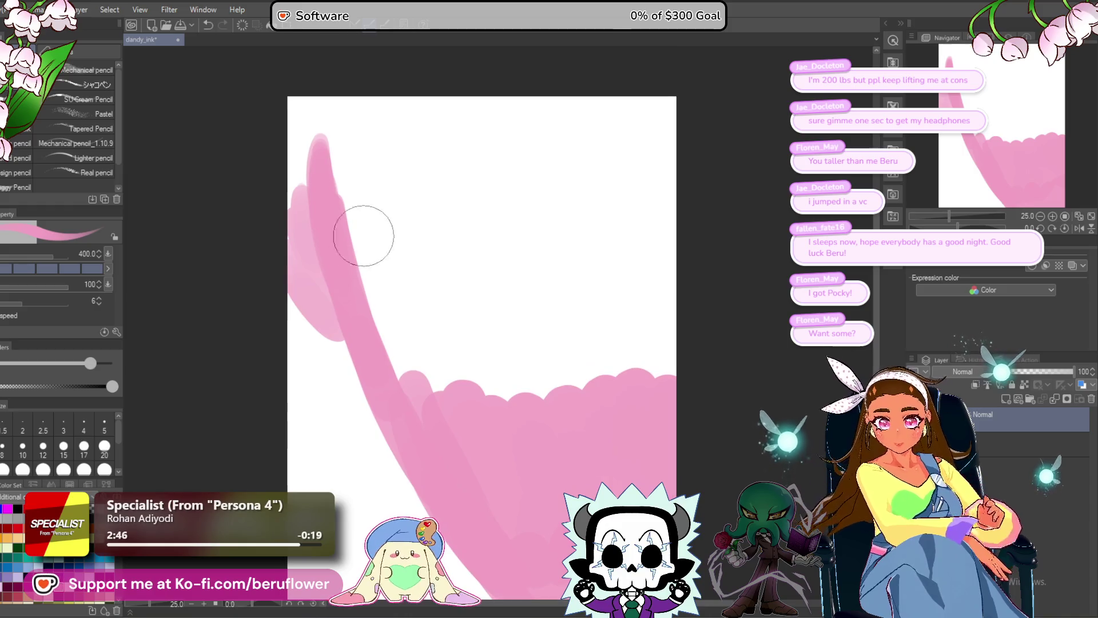
pyautogui.moveTo(305, 111); pyautogui.dragTo(295, 202)
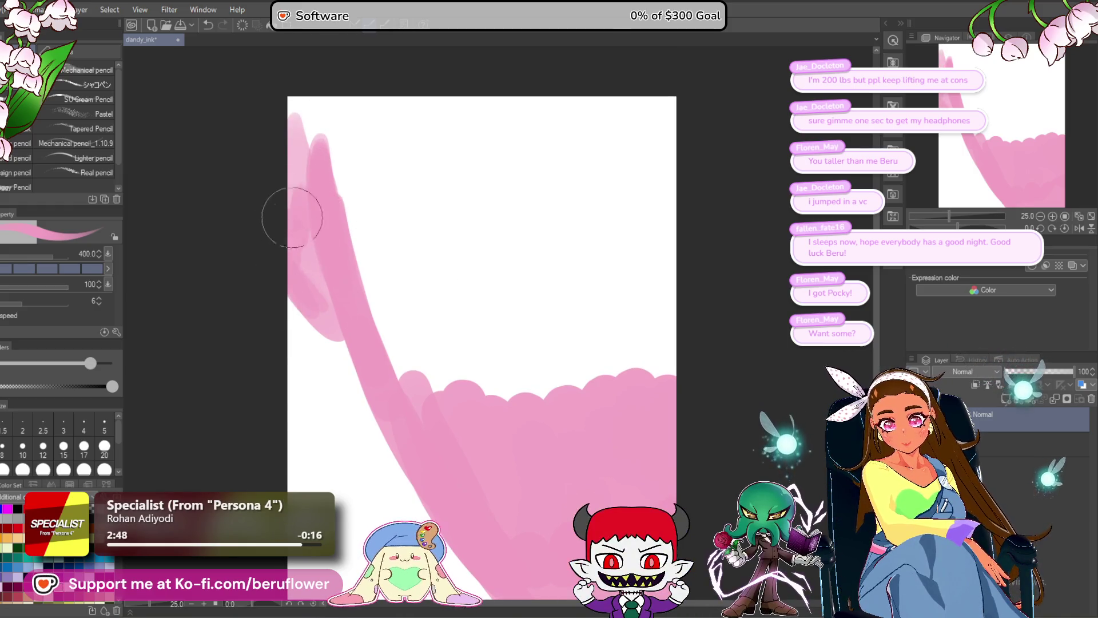
pyautogui.moveTo(363, 265); pyautogui.dragTo(348, 247)
pyautogui.moveTo(299, 81)
pyautogui.mouseDown()
pyautogui.moveTo(294, 147)
pyautogui.moveTo(311, 140)
pyautogui.moveTo(413, 363)
pyautogui.moveTo(470, 319)
pyautogui.moveTo(578, 375)
pyautogui.moveTo(642, 304)
pyautogui.moveTo(649, 270)
pyautogui.moveTo(632, 111)
pyautogui.moveTo(643, 98)
pyautogui.moveTo(436, 92)
pyautogui.moveTo(363, 55)
pyautogui.moveTo(421, 112)
pyautogui.moveTo(553, 121)
pyautogui.moveTo(620, 245)
pyautogui.moveTo(601, 238)
pyautogui.moveTo(478, 306)
pyautogui.mouseUp()
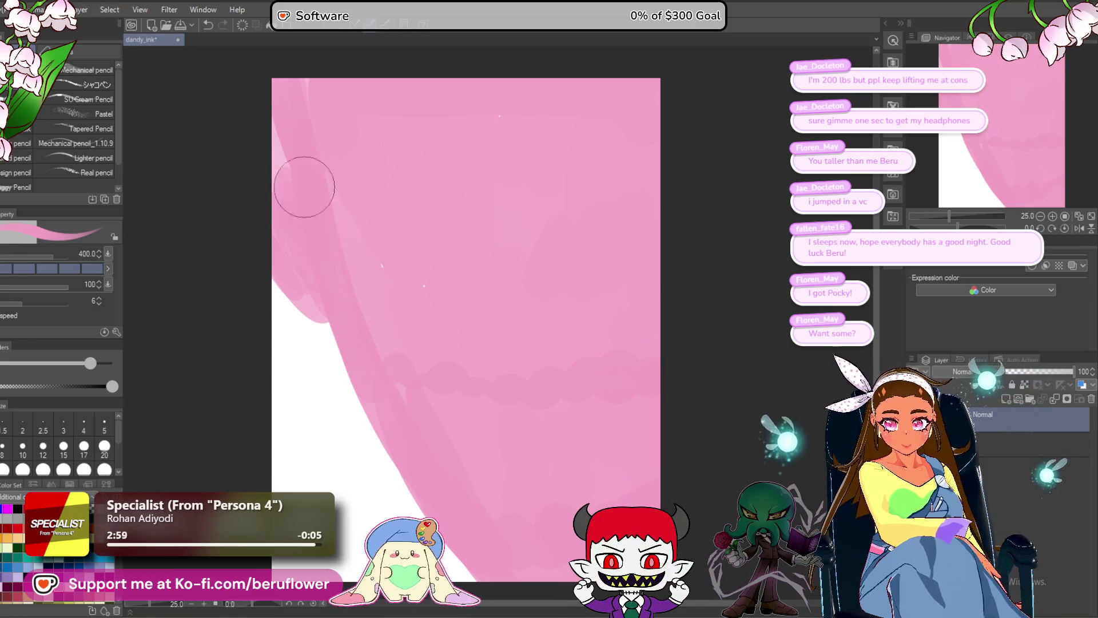
# - Paint a dark pink line down the left edge and a dark curve across to the right edge
pyautogui.moveTo(285, 187)
pyautogui.mouseDown()
pyautogui.moveTo(321, 291)
pyautogui.moveTo(298, 242)
pyautogui.mouseUp()
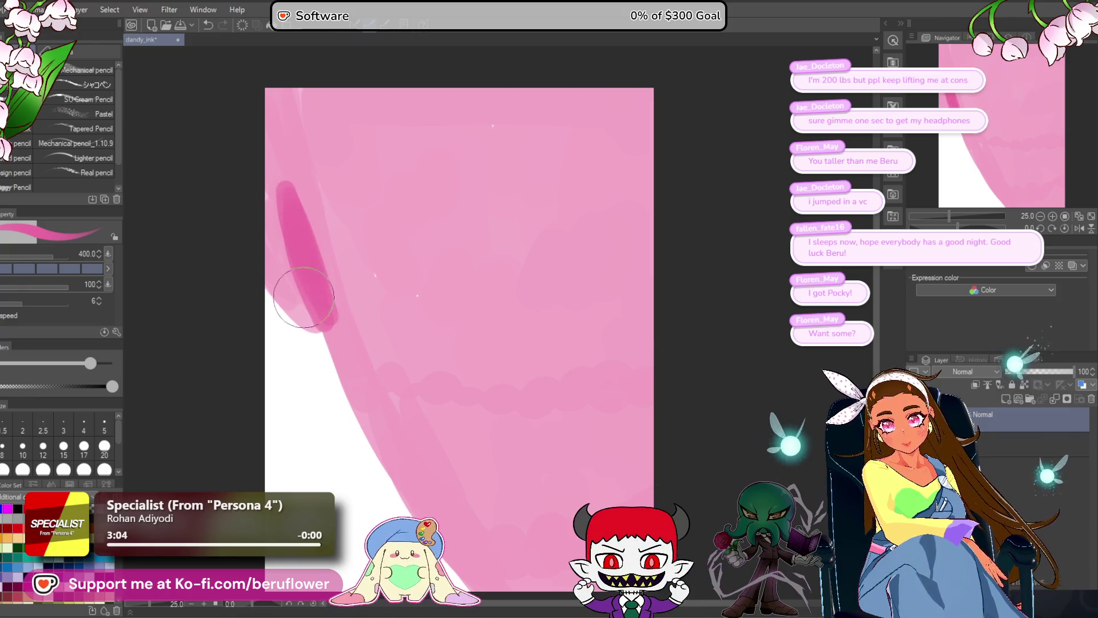
pyautogui.moveTo(246, 269)
pyautogui.mouseDown()
pyautogui.moveTo(321, 333)
pyautogui.moveTo(299, 239)
pyautogui.moveTo(326, 318)
pyautogui.mouseUp()
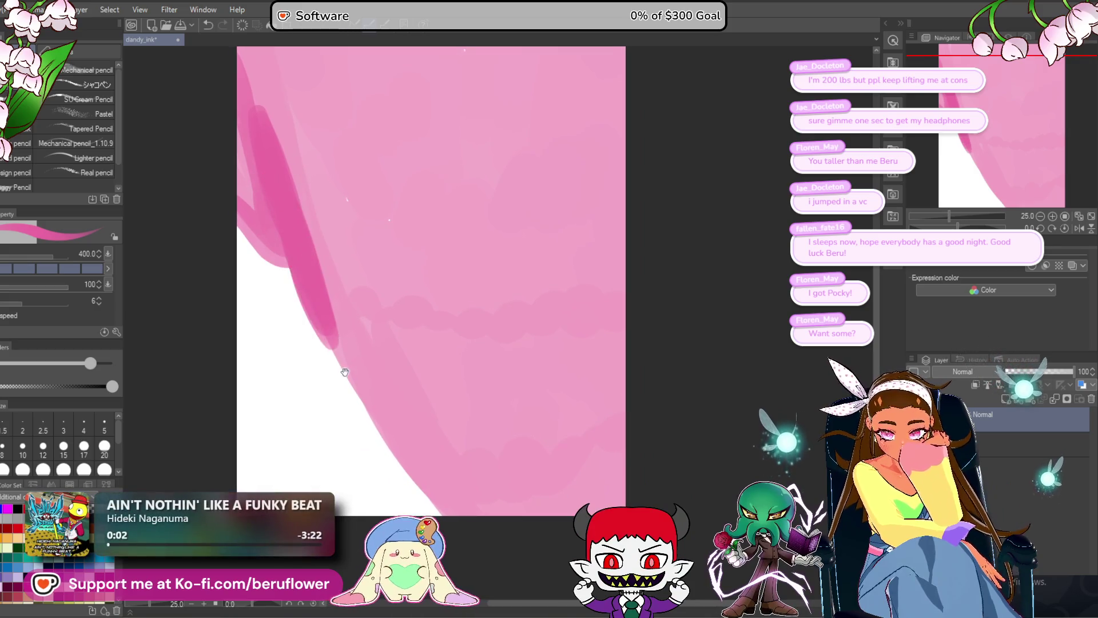
pyautogui.moveTo(295, 220)
pyautogui.mouseDown()
pyautogui.moveTo(361, 394)
pyautogui.moveTo(456, 504)
pyautogui.mouseUp()
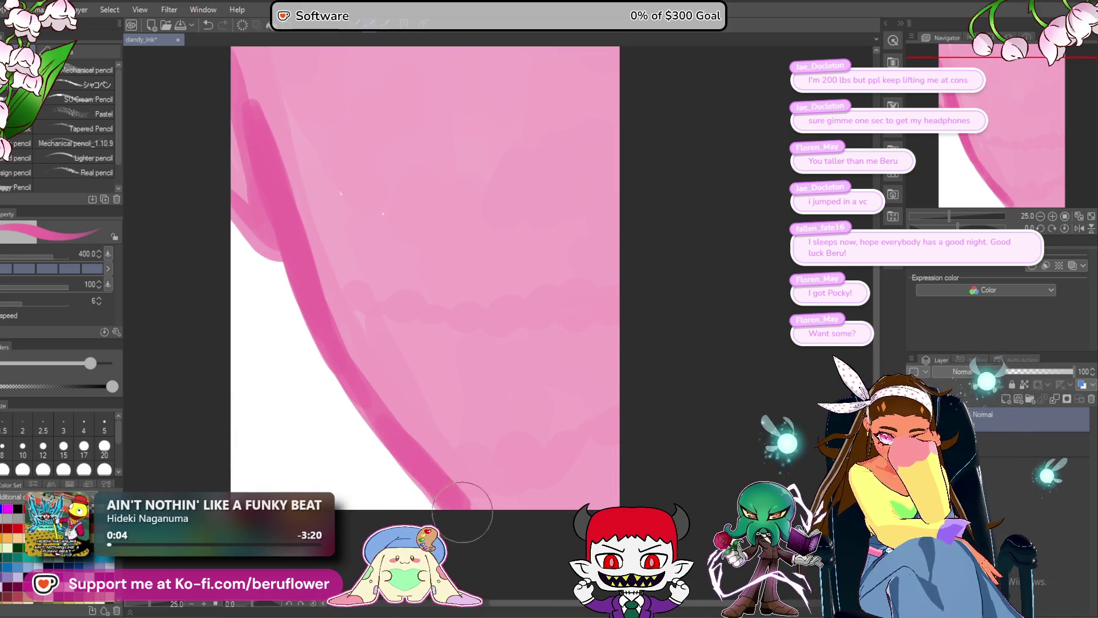
pyautogui.scroll(1, 441, 309)
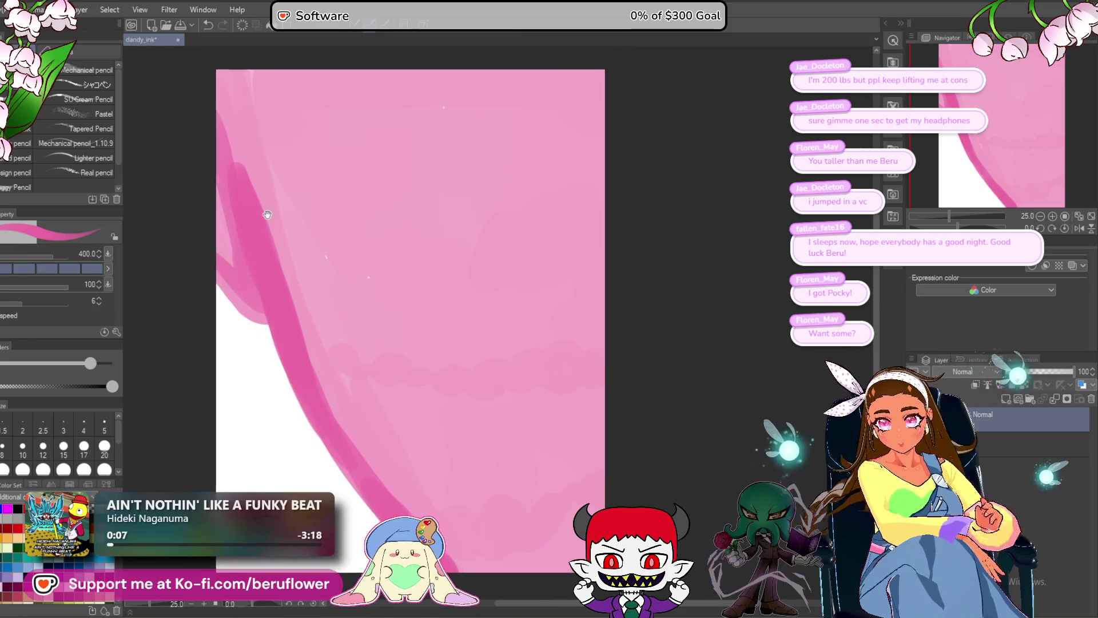
pyautogui.moveTo(262, 210)
pyautogui.mouseDown()
pyautogui.moveTo(463, 341)
pyautogui.moveTo(605, 336)
pyautogui.mouseUp()
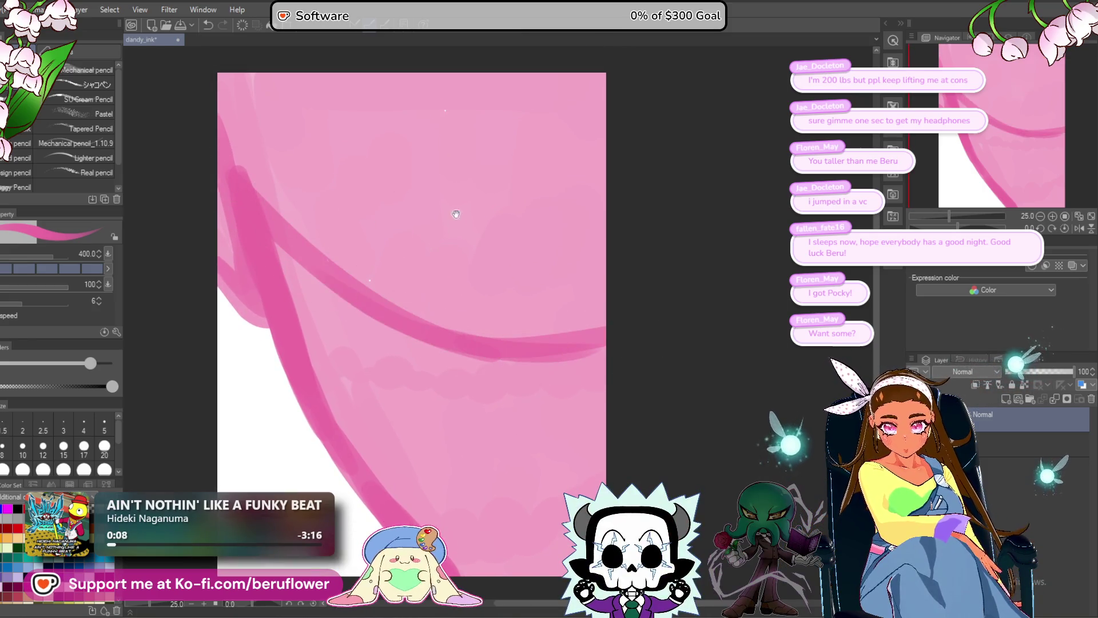
# - Try several dark vertical strokes and blobs from the top, undoing most of them
pyautogui.moveTo(463, 77); pyautogui.dragTo(471, 337)
pyautogui.hotkey('ctrl', 'z')
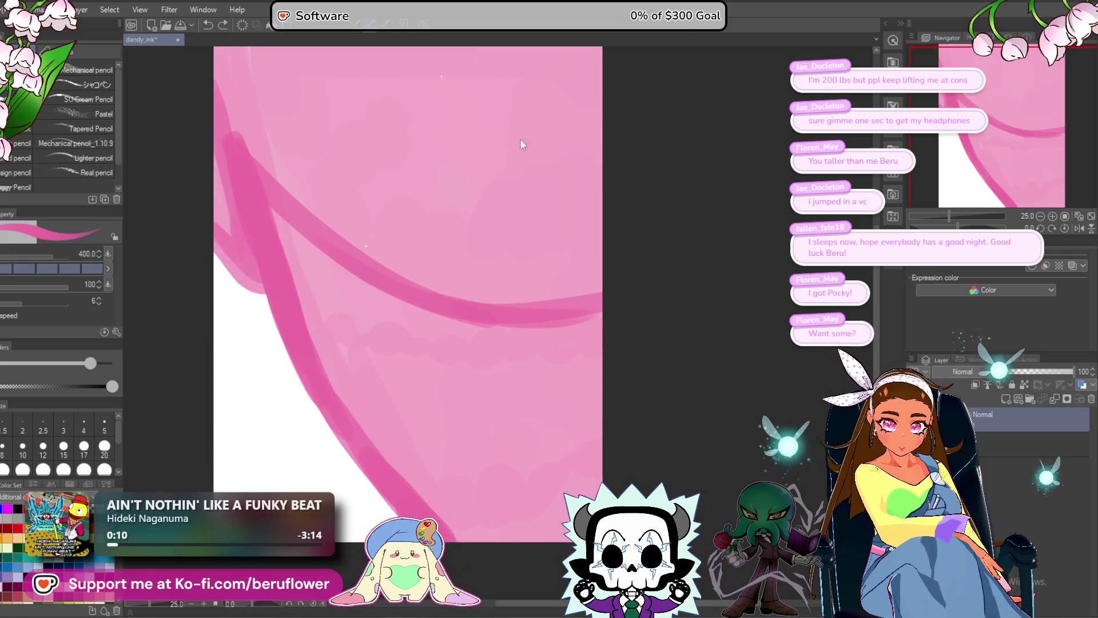
pyautogui.moveTo(472, 60); pyautogui.dragTo(473, 282)
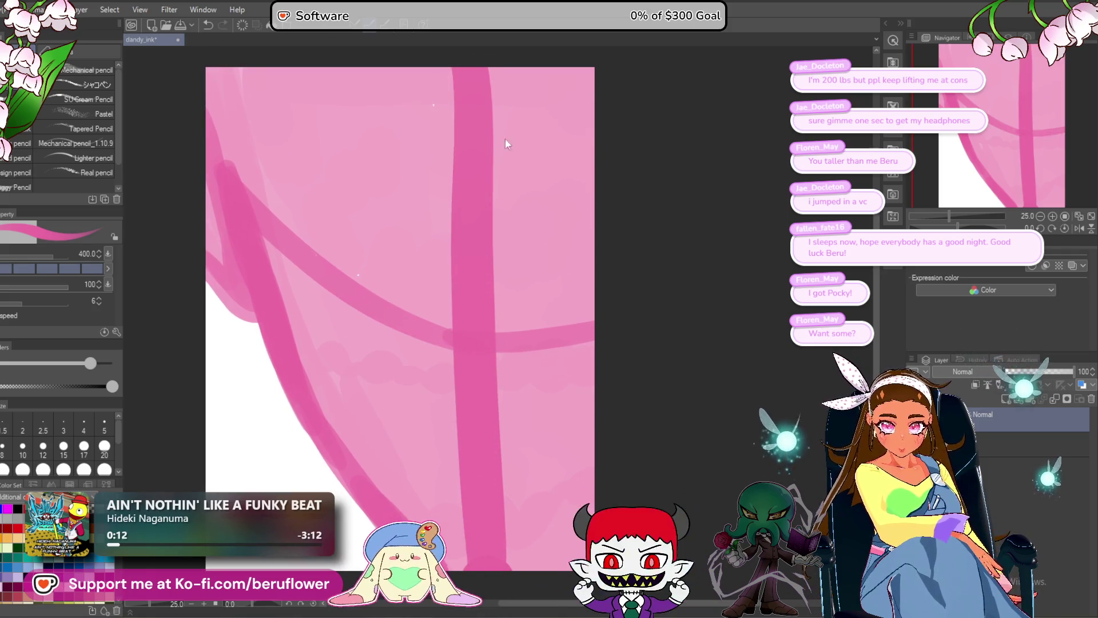
pyautogui.hotkey('ctrl', 'z')
pyautogui.moveTo(487, 67); pyautogui.dragTo(476, 493)
pyautogui.hotkey('ctrl', 'z')
pyautogui.moveTo(519, 317); pyautogui.dragTo(532, 395)
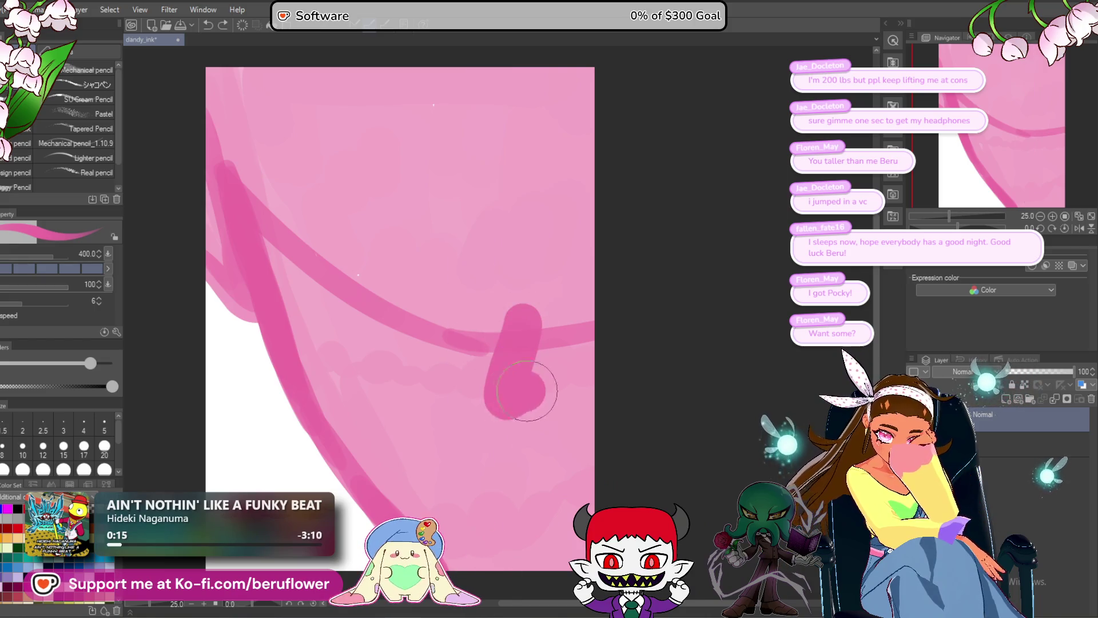
pyautogui.moveTo(468, 382); pyautogui.dragTo(549, 488)
pyautogui.moveTo(503, 184); pyautogui.dragTo(541, 257)
pyautogui.hotkey('ctrl', 'z')
pyautogui.hotkey('ctrl', 'z')
pyautogui.hotkey('ctrl', 'z')
pyautogui.hotkey('ctrl', 'z')
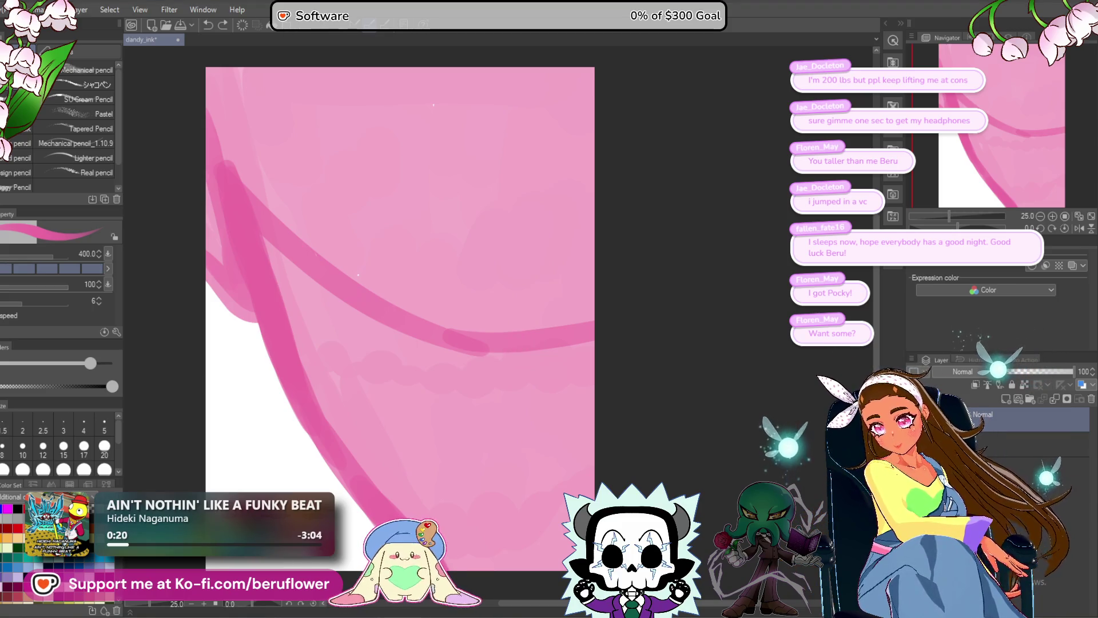
pyautogui.click(510, 319)
pyautogui.moveTo(510, 321)
pyautogui.mouseDown()
pyautogui.moveTo(490, 421)
pyautogui.moveTo(515, 463)
pyautogui.mouseUp()
pyautogui.hotkey('ctrl', 'z')
pyautogui.hotkey('ctrl', 'z')
# - Redraw the thick vertical stroke, then try and undo thin pen lines before returning to the pencil
pyautogui.moveTo(464, 87); pyautogui.dragTo(480, 489)
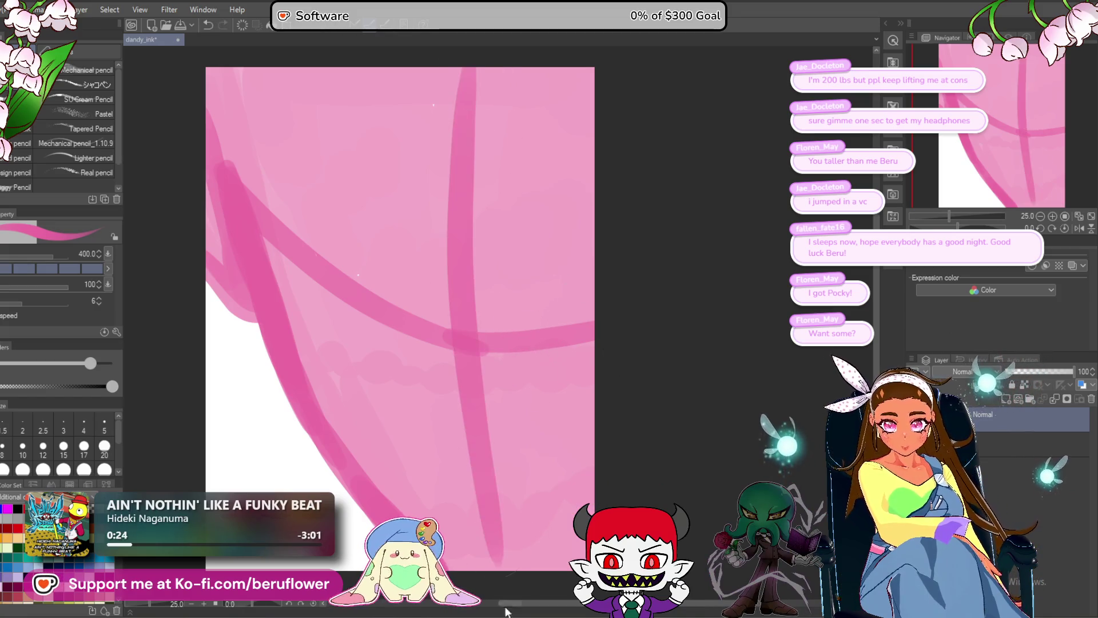
pyautogui.hotkey('ctrl', 'z')
pyautogui.moveTo(471, 91)
pyautogui.mouseDown()
pyautogui.moveTo(477, 487)
pyautogui.moveTo(498, 562)
pyautogui.mouseUp()
pyautogui.moveTo(515, 334); pyautogui.dragTo(553, 481)
pyautogui.click(566, 335)
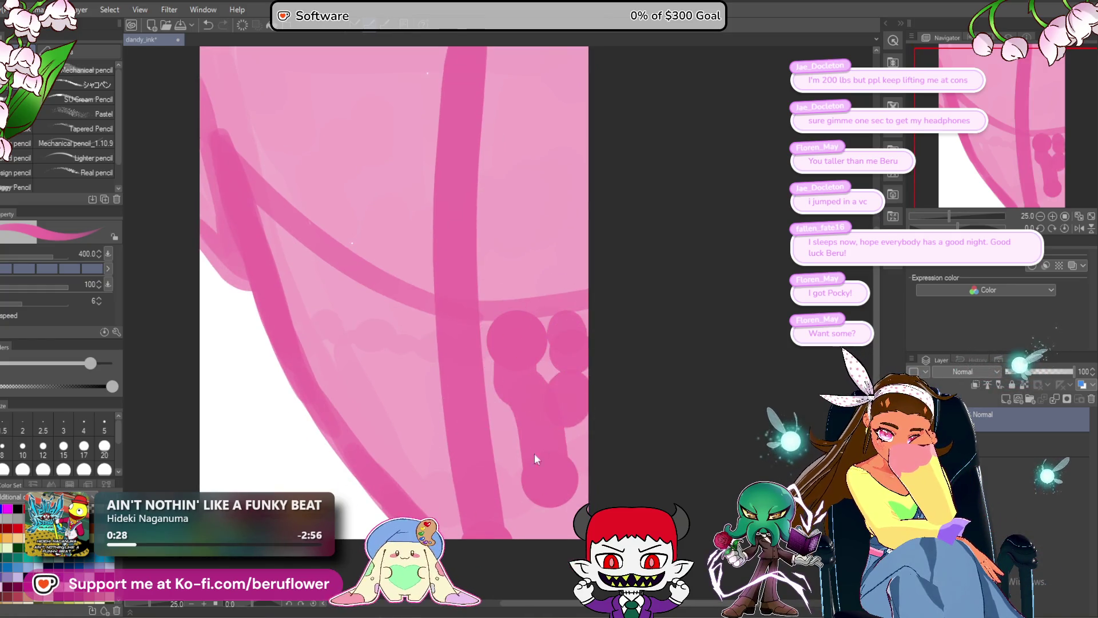
pyautogui.hotkey('ctrl', 'z')
pyautogui.hotkey('ctrl', 'z')
pyautogui.hotkey('ctrl', 'z')
pyautogui.hotkey('ctrl', 'z')
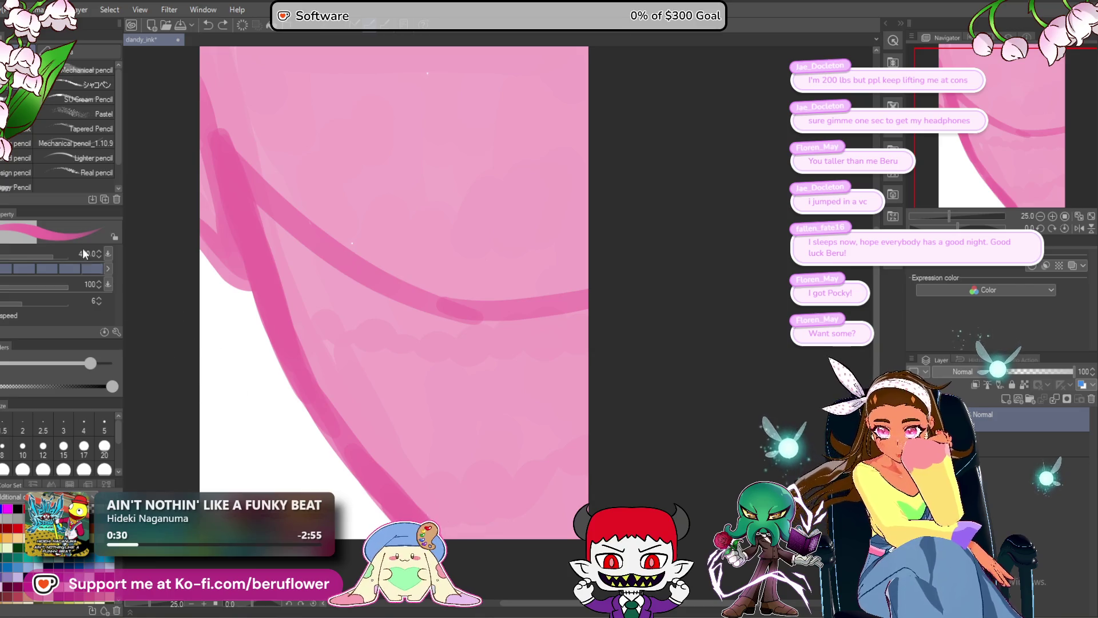
pyautogui.press('p')
pyautogui.moveTo(378, 120); pyautogui.dragTo(408, 204)
pyautogui.scroll(5, 424, 208)
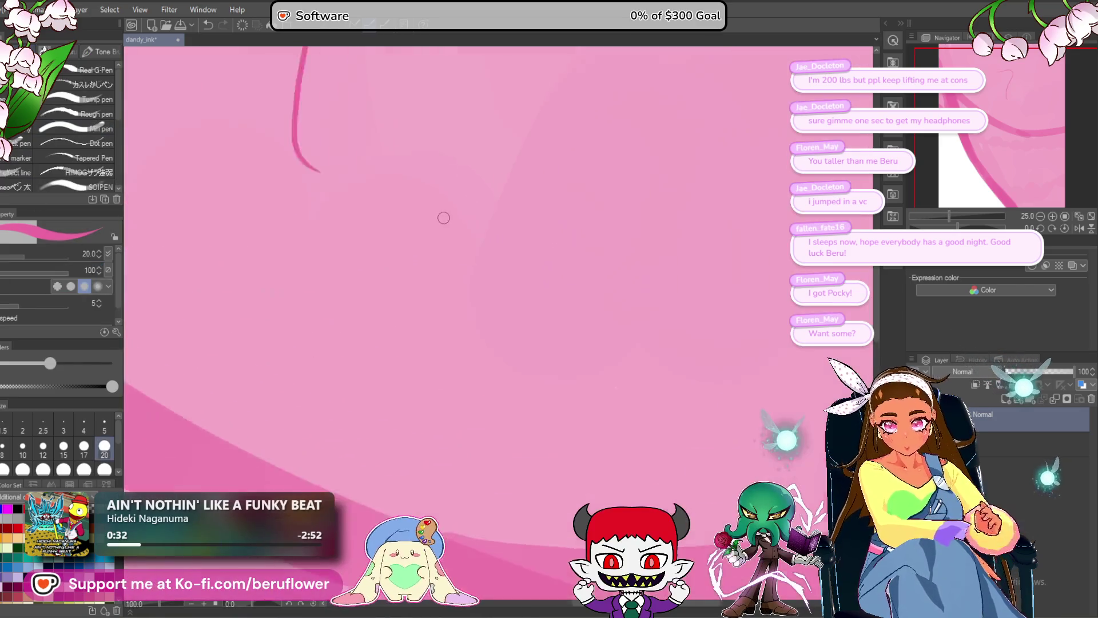
pyautogui.moveTo(432, 243)
pyautogui.mouseDown()
pyautogui.moveTo(438, 331)
pyautogui.moveTo(616, 426)
pyautogui.mouseUp()
pyautogui.hotkey('ctrl', 'z')
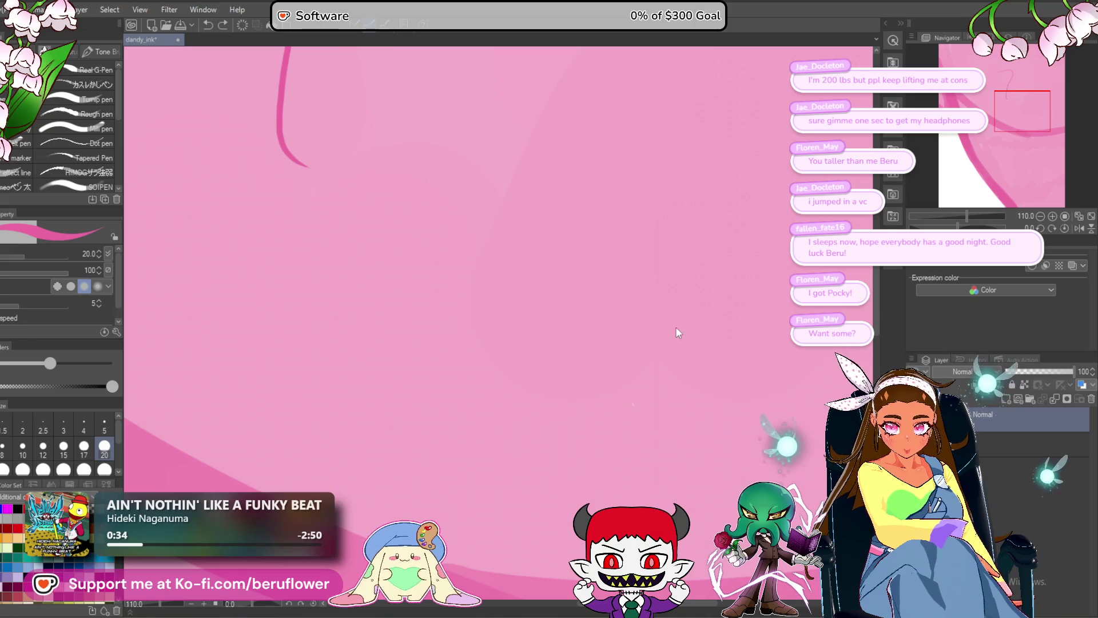
pyautogui.hotkey('ctrl', 'z')
pyautogui.press('p')
pyautogui.scroll(-5, 256, 179)
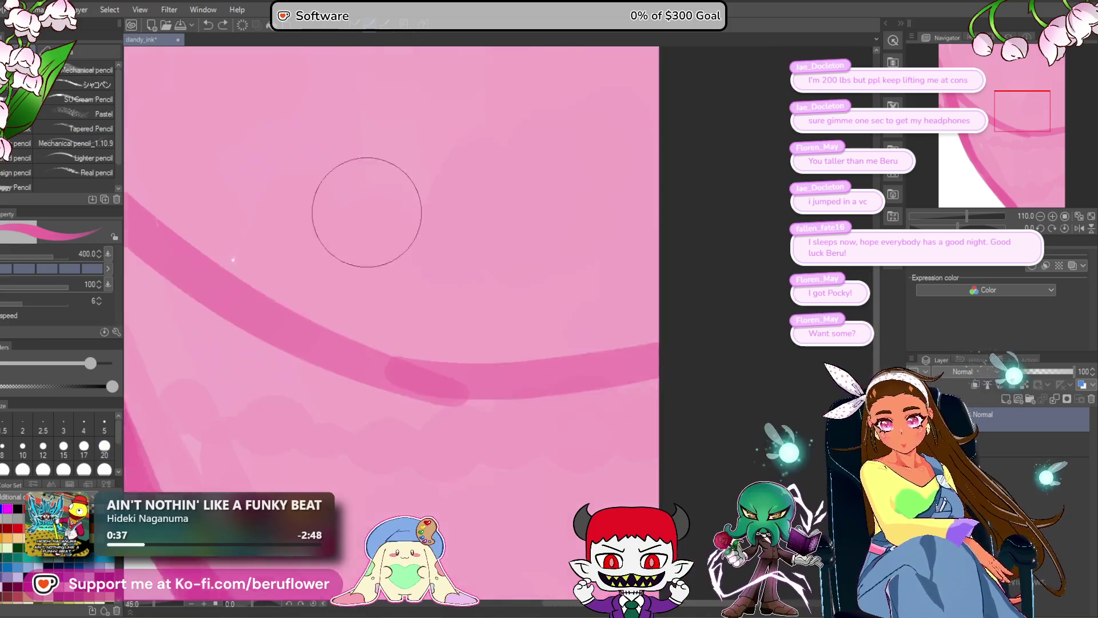
# - At brush size 120, paint a long vertical line top to bottom and test a light-pink highlight along the curve
pyautogui.press('[')
pyautogui.press('[')
pyautogui.press('[')
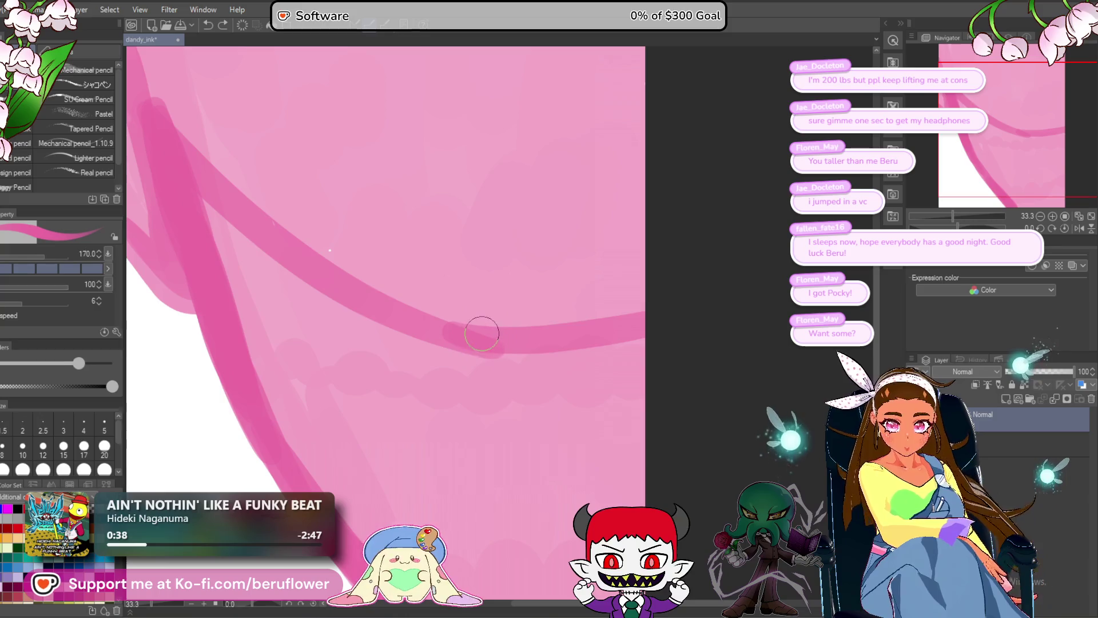
pyautogui.moveTo(485, 245); pyautogui.dragTo(503, 532)
pyautogui.scroll(-5, 504, 495)
pyautogui.scroll(5, 504, 495)
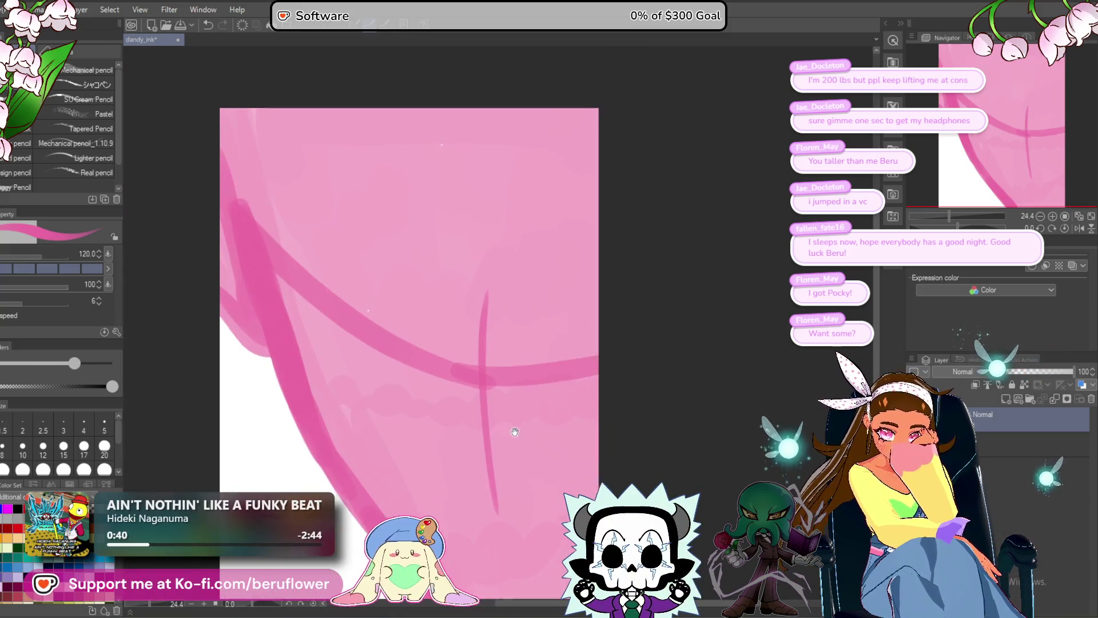
pyautogui.moveTo(438, 146)
pyautogui.mouseDown()
pyautogui.moveTo(441, 292)
pyautogui.moveTo(484, 578)
pyautogui.mouseUp()
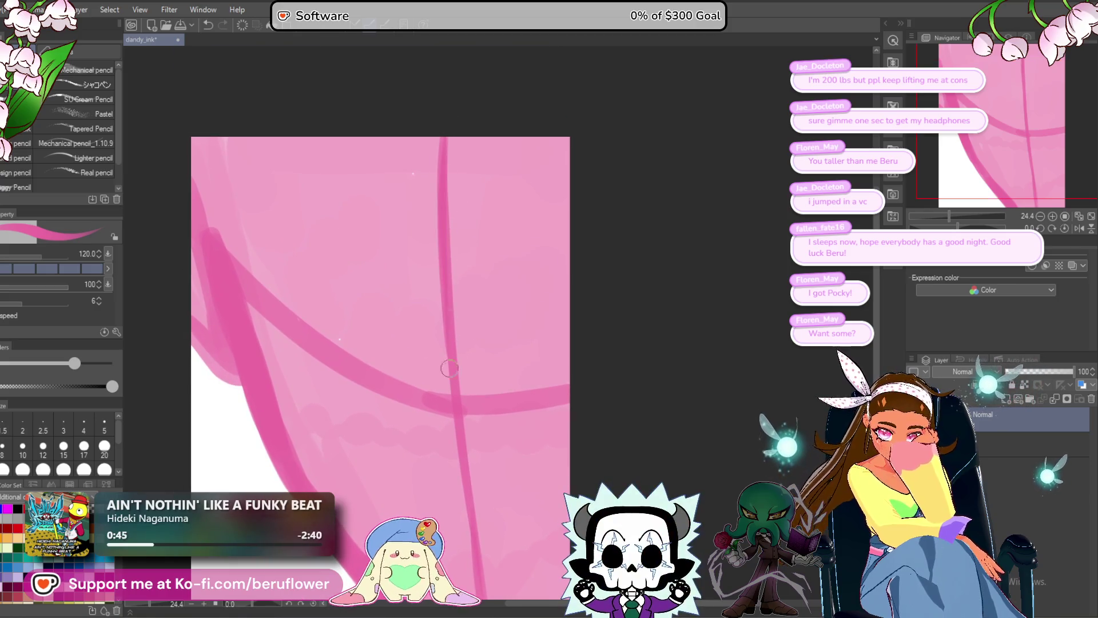
pyautogui.moveTo(211, 328); pyautogui.dragTo(237, 237)
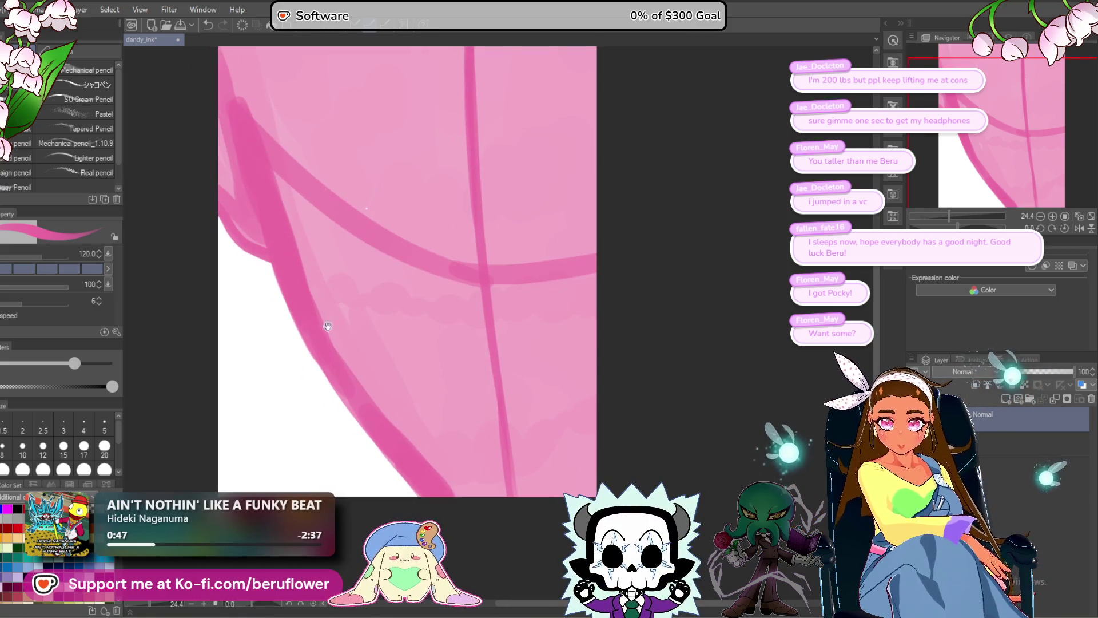
pyautogui.moveTo(318, 313); pyautogui.dragTo(333, 311)
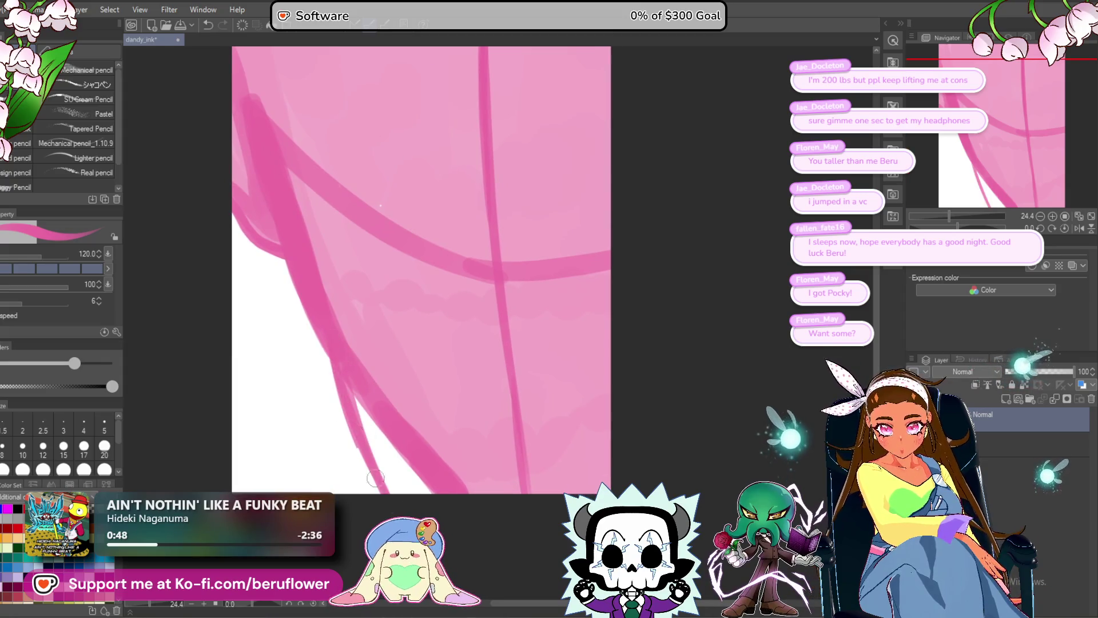
pyautogui.moveTo(346, 429); pyautogui.dragTo(294, 260)
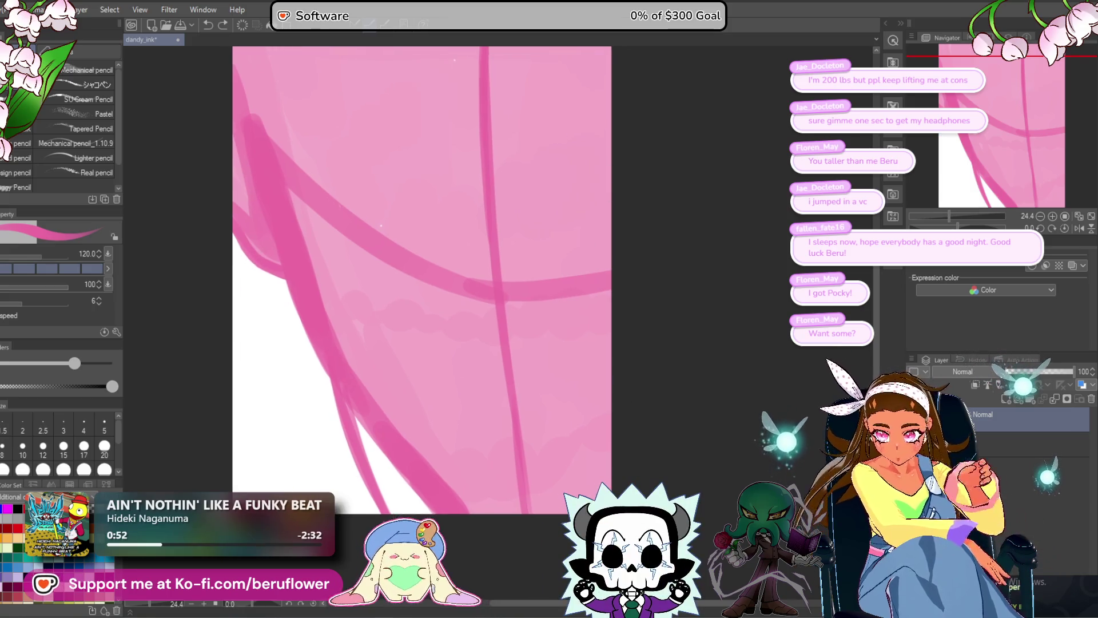
pyautogui.moveTo(521, 331); pyautogui.dragTo(505, 345)
pyautogui.moveTo(404, 258)
pyautogui.mouseDown()
pyautogui.moveTo(426, 304)
pyautogui.moveTo(422, 328)
pyautogui.mouseUp()
pyautogui.moveTo(344, 260)
pyautogui.mouseDown()
pyautogui.moveTo(265, 208)
pyautogui.moveTo(417, 299)
pyautogui.moveTo(372, 282)
pyautogui.moveTo(261, 200)
pyautogui.mouseUp()
pyautogui.hotkey('ctrl', 'z')
pyautogui.hotkey('ctrl', 'z')
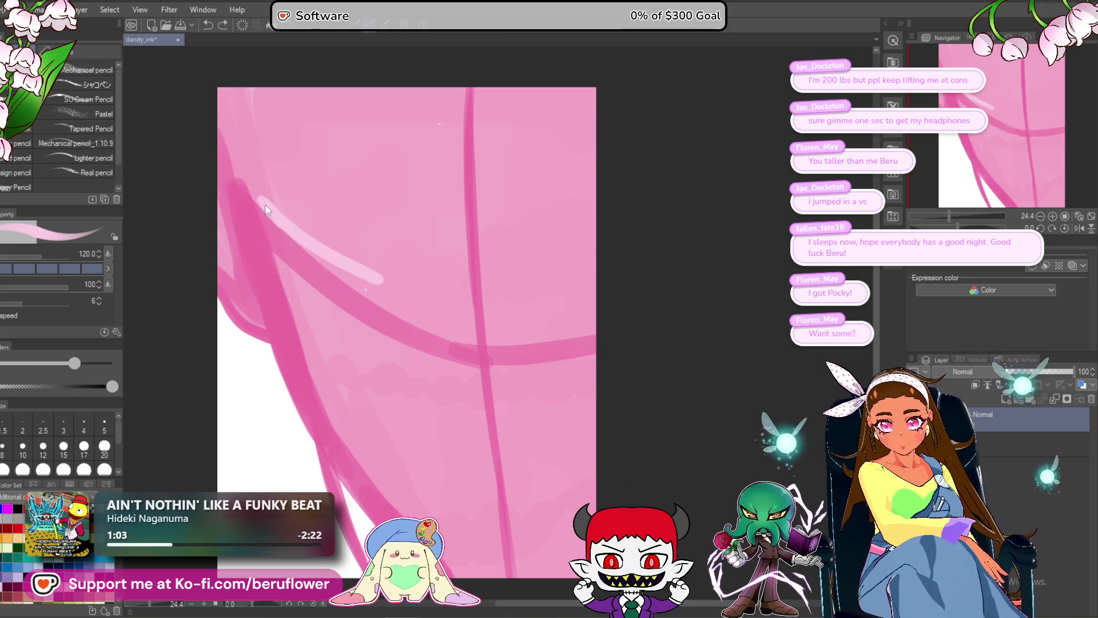
# - Repaint the light-pink stroke along the curved line and extend the pale leaf outline down-right
pyautogui.hotkey('ctrl', 'z')
pyautogui.moveTo(265, 215)
pyautogui.mouseDown()
pyautogui.moveTo(369, 252)
pyautogui.moveTo(405, 283)
pyautogui.moveTo(375, 263)
pyautogui.mouseUp()
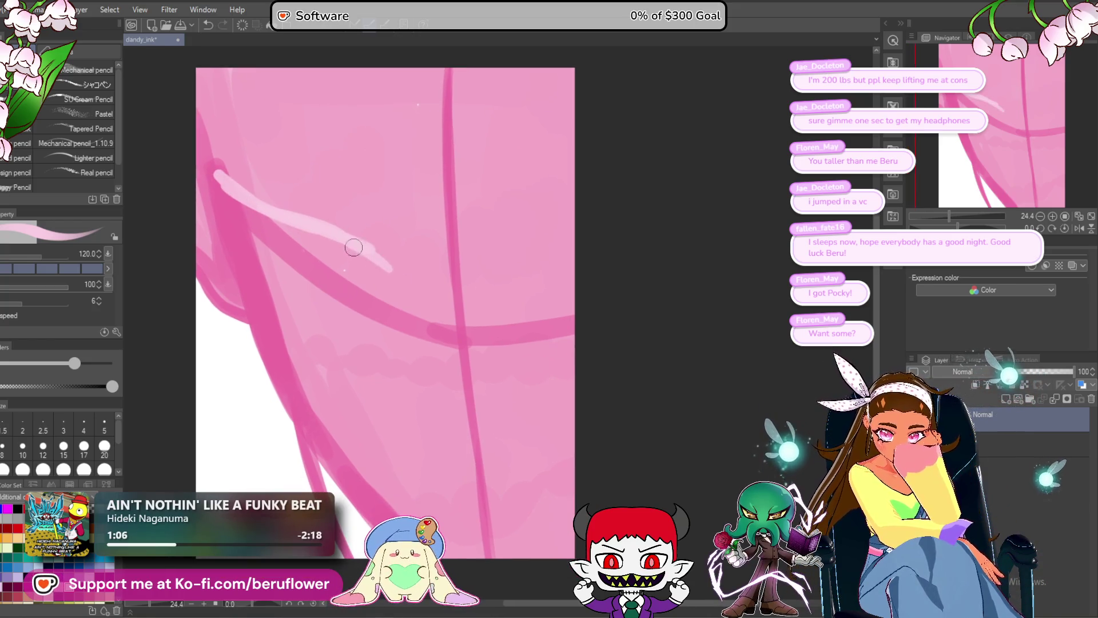
pyautogui.moveTo(427, 343); pyautogui.dragTo(450, 377)
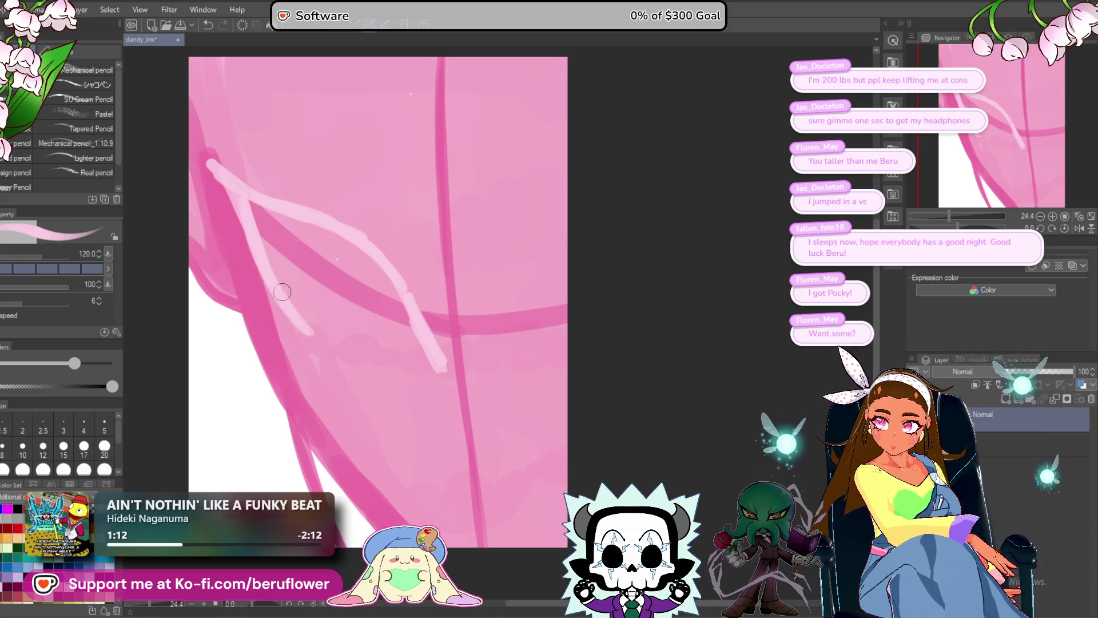
pyautogui.moveTo(363, 317)
pyautogui.mouseDown()
pyautogui.moveTo(351, 325)
pyautogui.moveTo(356, 360)
pyautogui.moveTo(316, 345)
pyautogui.mouseUp()
pyautogui.hotkey('ctrl', 'z')
pyautogui.moveTo(407, 363); pyautogui.dragTo(424, 385)
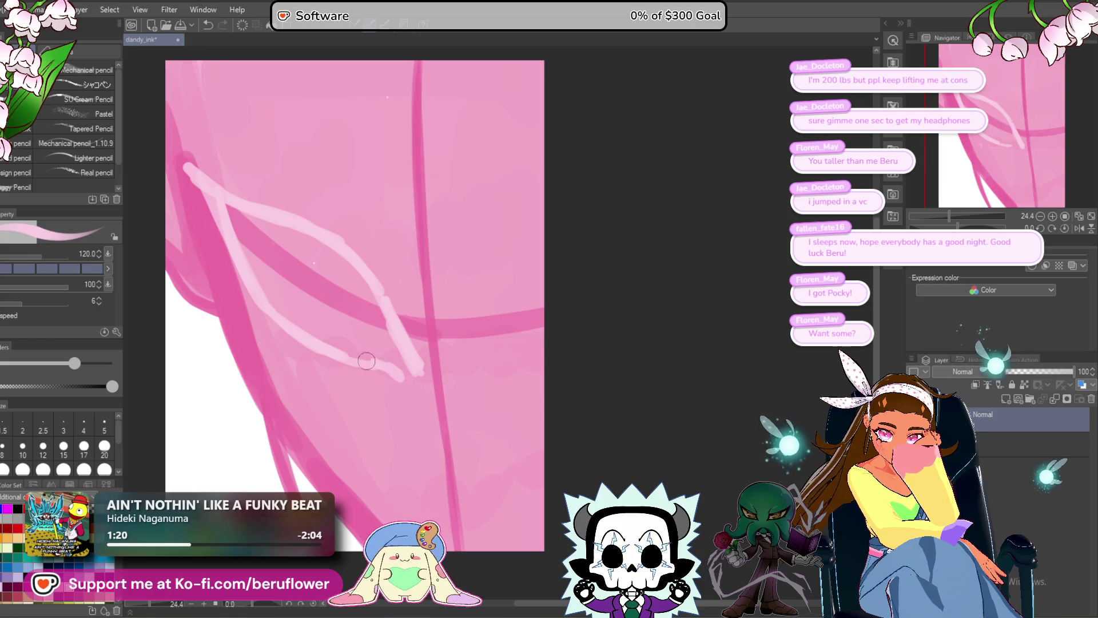
# - Fill the leaf shape solid with pale pink shading and start a pale stroke along the vertical line
pyautogui.moveTo(225, 208); pyautogui.dragTo(283, 309)
pyautogui.moveTo(262, 258); pyautogui.dragTo(327, 331)
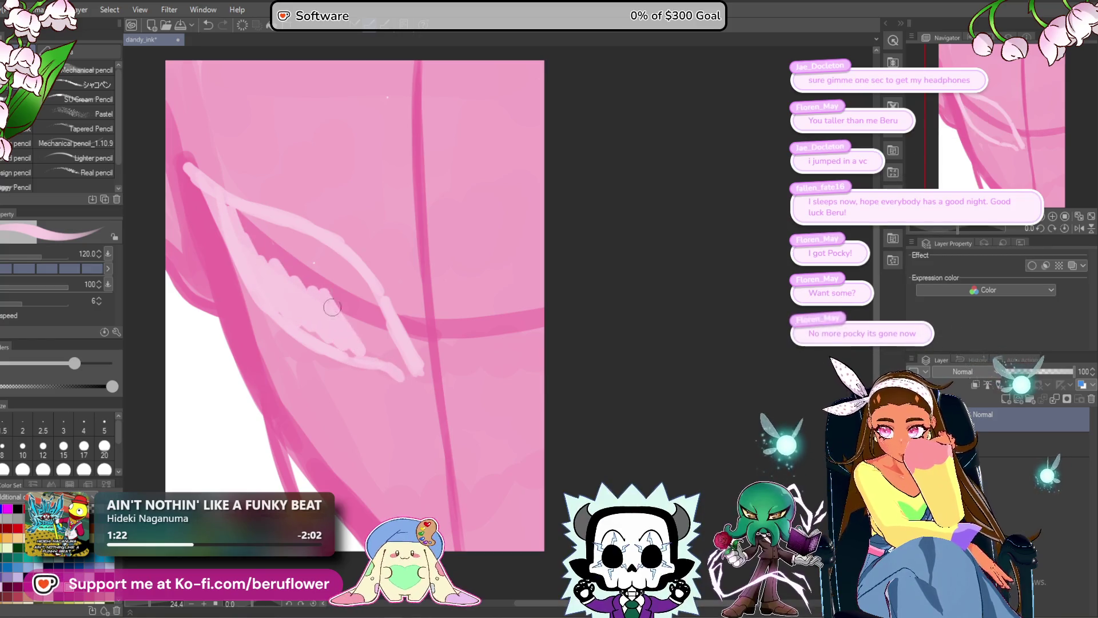
pyautogui.moveTo(323, 293); pyautogui.dragTo(387, 365)
pyautogui.moveTo(370, 316); pyautogui.dragTo(397, 349)
pyautogui.moveTo(358, 277)
pyautogui.mouseDown()
pyautogui.moveTo(256, 222)
pyautogui.moveTo(296, 291)
pyautogui.mouseUp()
pyautogui.moveTo(294, 253); pyautogui.dragTo(369, 331)
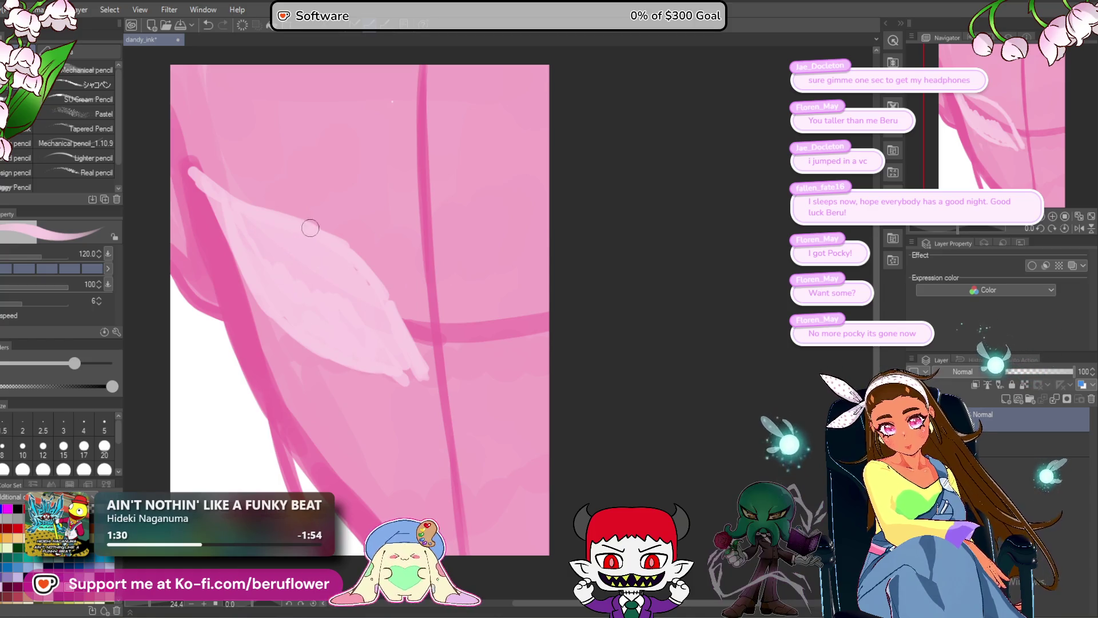
pyautogui.moveTo(497, 429); pyautogui.dragTo(458, 406)
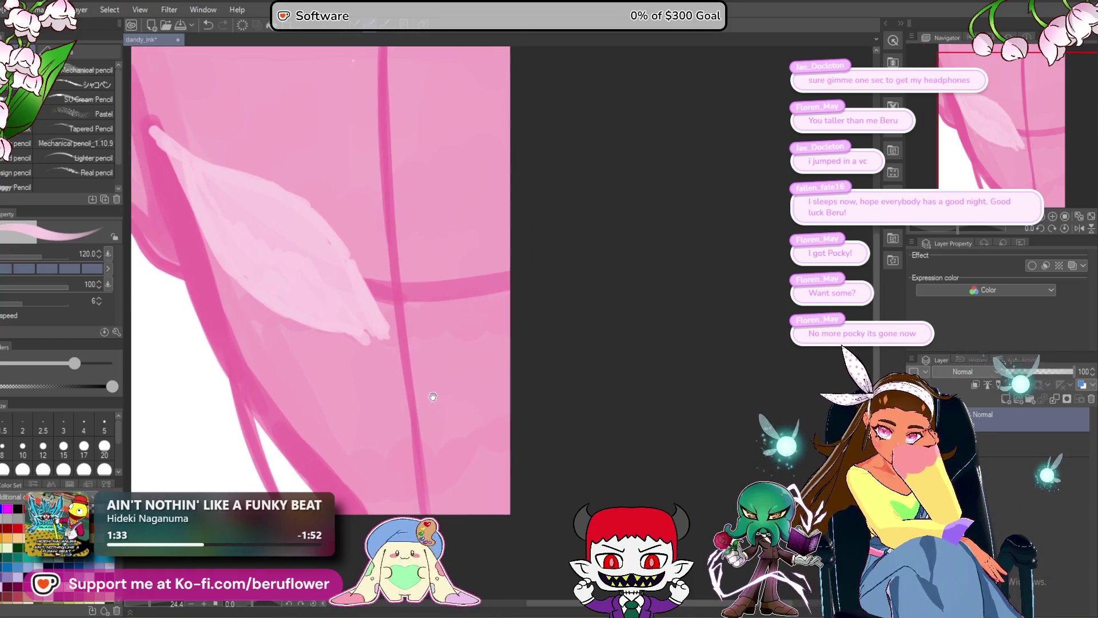
pyautogui.moveTo(384, 276); pyautogui.dragTo(394, 454)
# - Add pale pink strokes below the leaf and lighten the dark edge line
pyautogui.moveTo(387, 356); pyautogui.dragTo(384, 423)
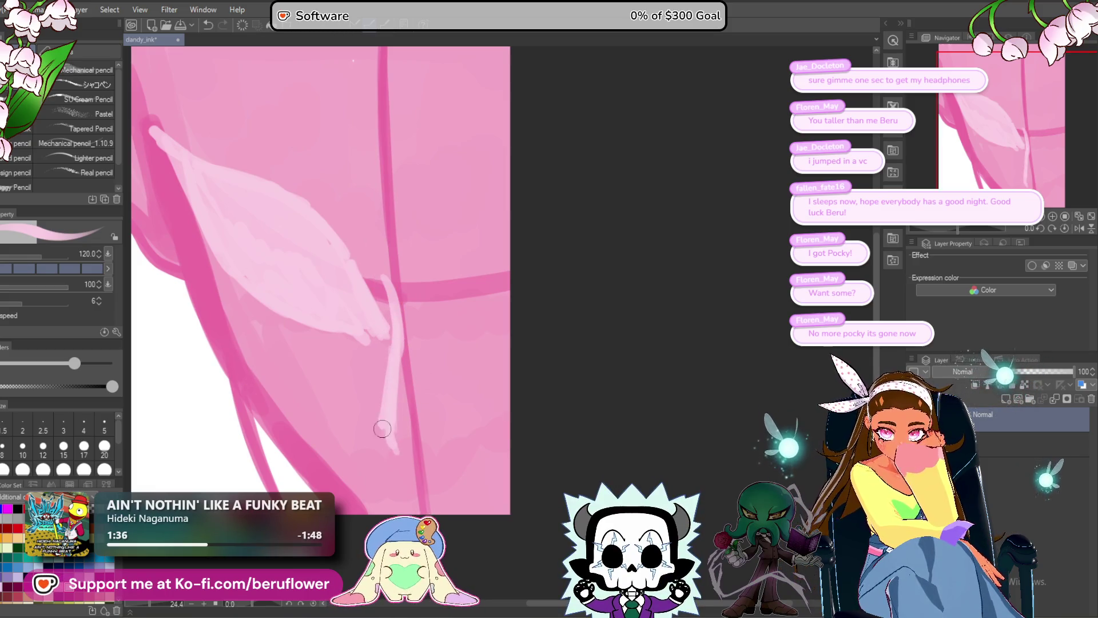
pyautogui.moveTo(377, 369); pyautogui.dragTo(361, 420)
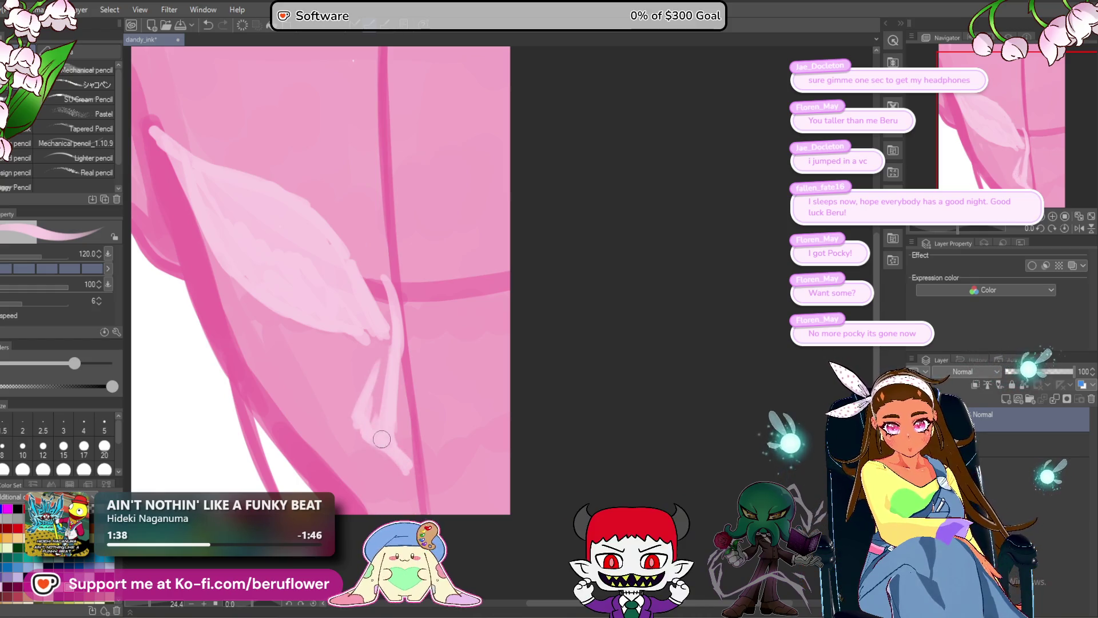
pyautogui.moveTo(424, 438)
pyautogui.mouseDown()
pyautogui.moveTo(468, 411)
pyautogui.moveTo(425, 439)
pyautogui.mouseUp()
pyautogui.scroll(1, 221, 342)
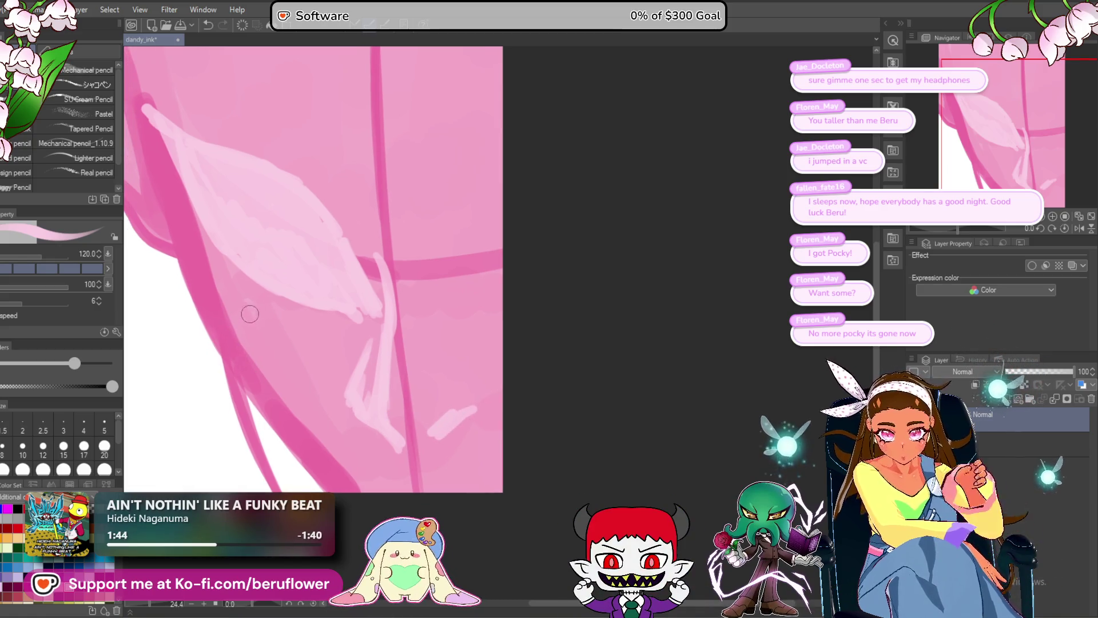
pyautogui.moveTo(266, 395); pyautogui.dragTo(311, 436)
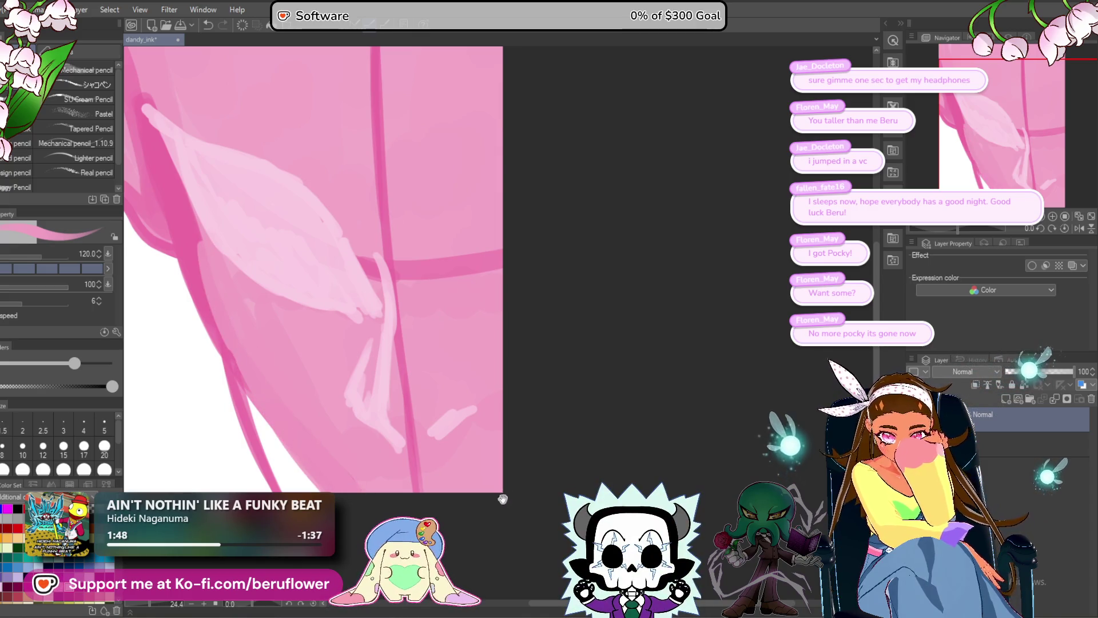
# - Paint a dark pink stroke along the lower-left edge extending toward the canvas bottom
pyautogui.moveTo(506, 494); pyautogui.dragTo(544, 507)
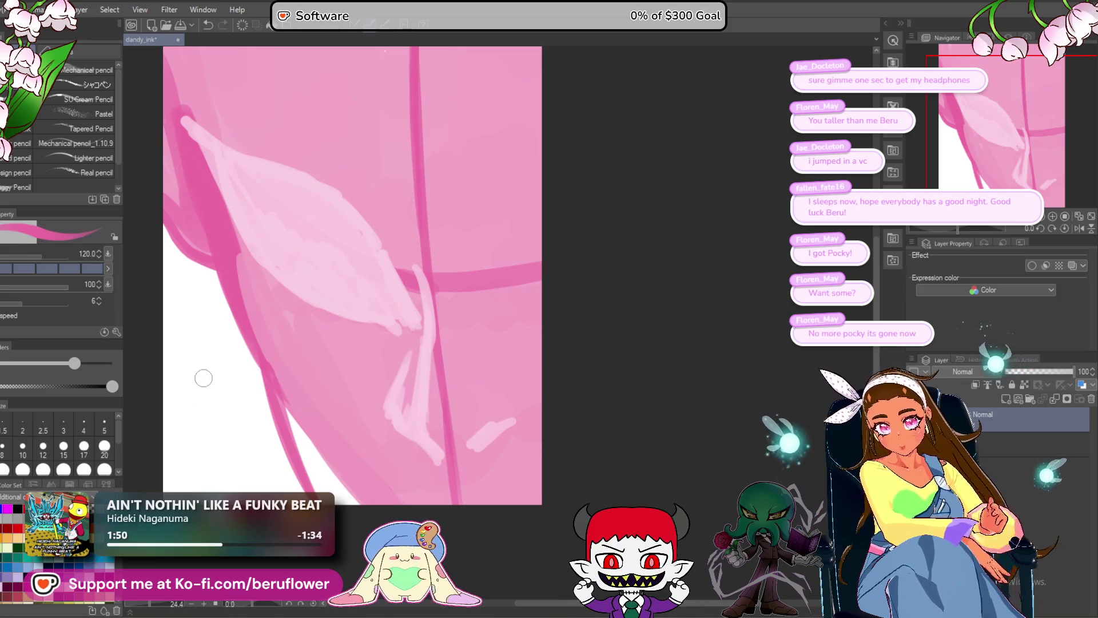
pyautogui.moveTo(277, 401); pyautogui.dragTo(361, 521)
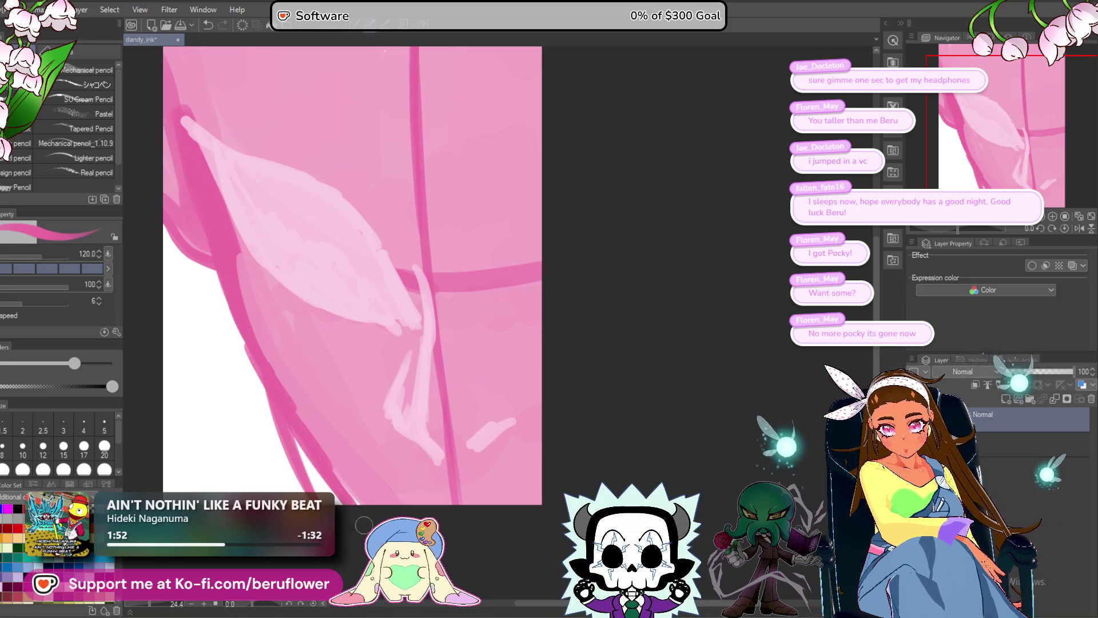
pyautogui.moveTo(515, 487); pyautogui.dragTo(493, 495)
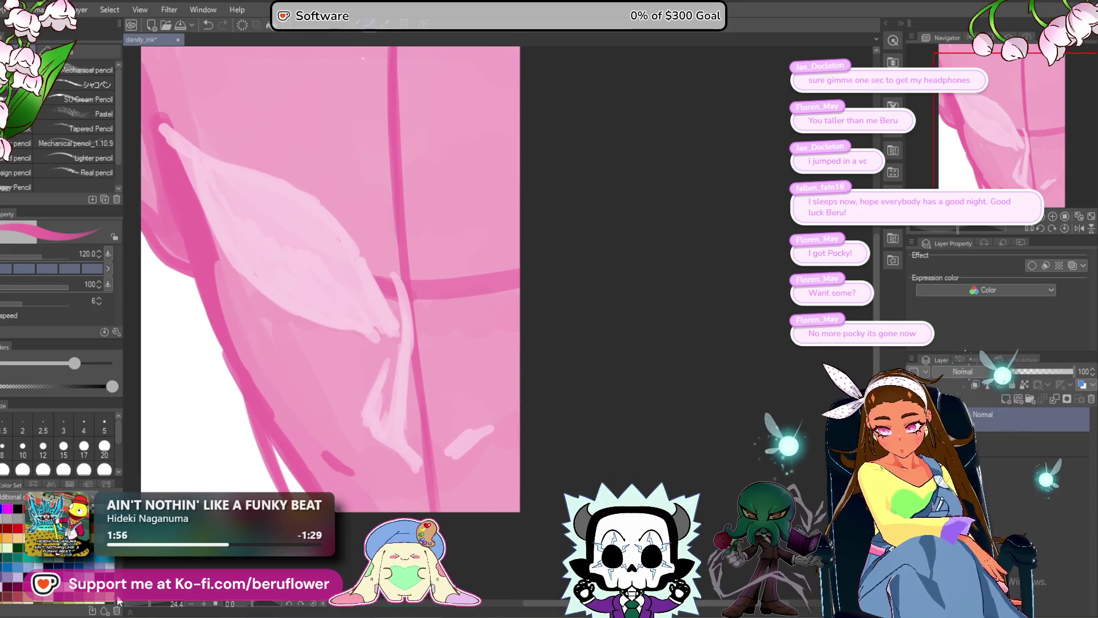
pyautogui.moveTo(363, 474)
pyautogui.mouseDown()
pyautogui.moveTo(444, 507)
pyautogui.moveTo(479, 495)
pyautogui.mouseUp()
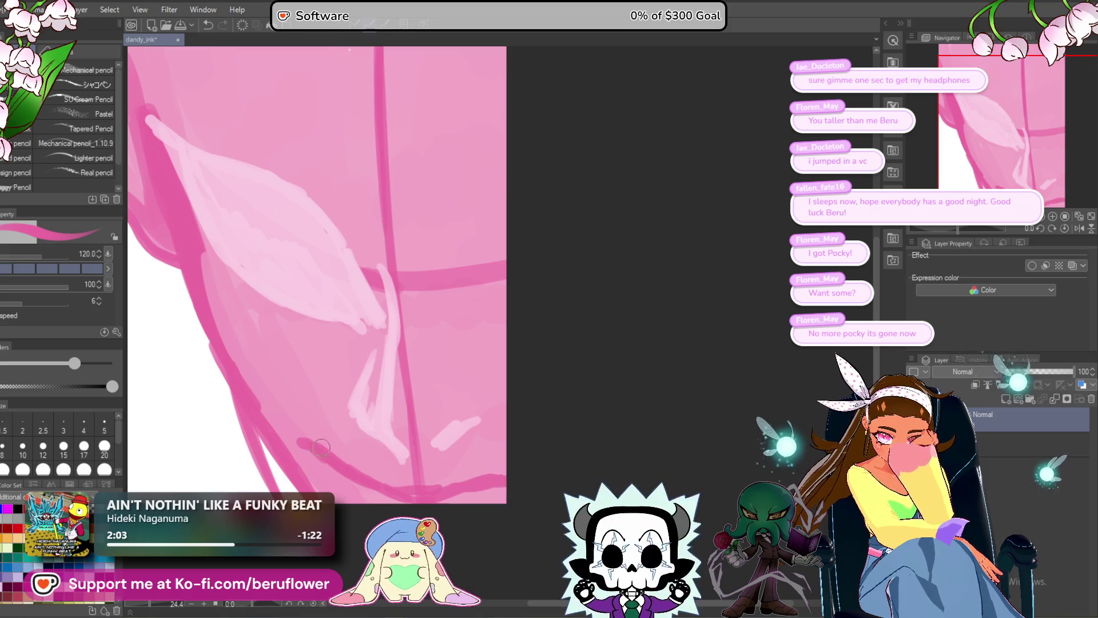
# - Draw a dark pink curve along the bottom and undo a stray light stroke
pyautogui.moveTo(292, 439); pyautogui.dragTo(311, 455)
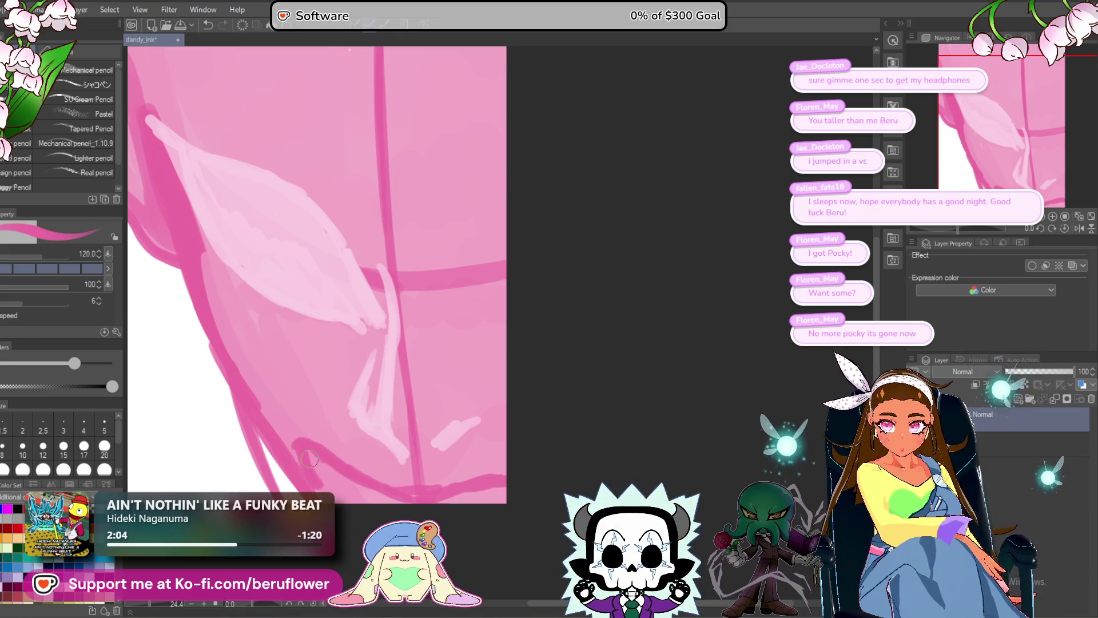
pyautogui.moveTo(295, 442); pyautogui.dragTo(348, 459)
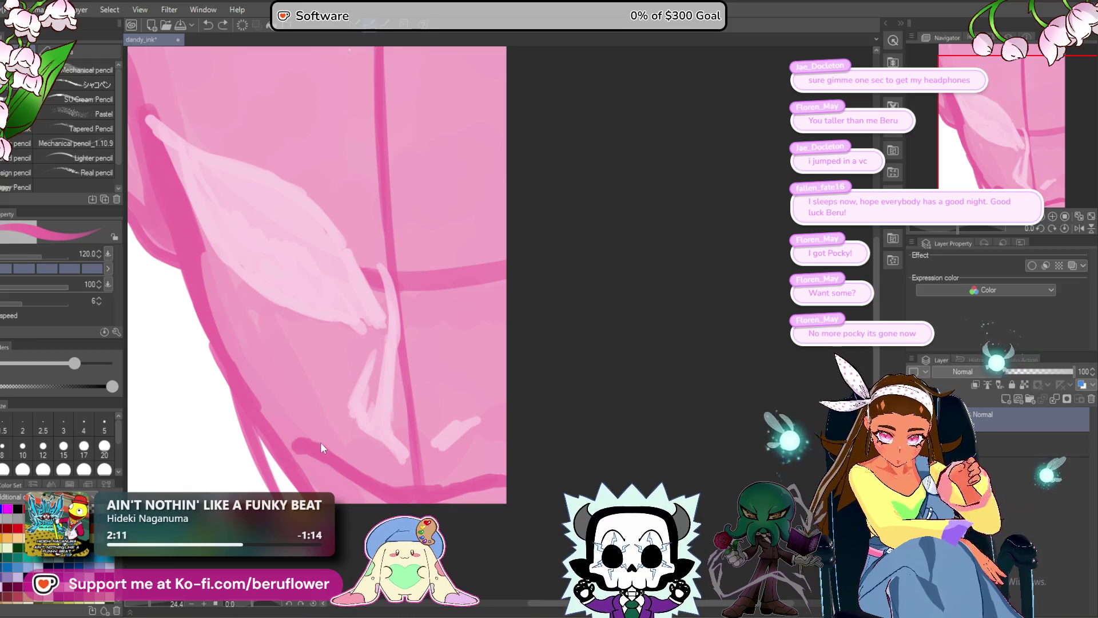
pyautogui.moveTo(513, 495); pyautogui.dragTo(470, 482)
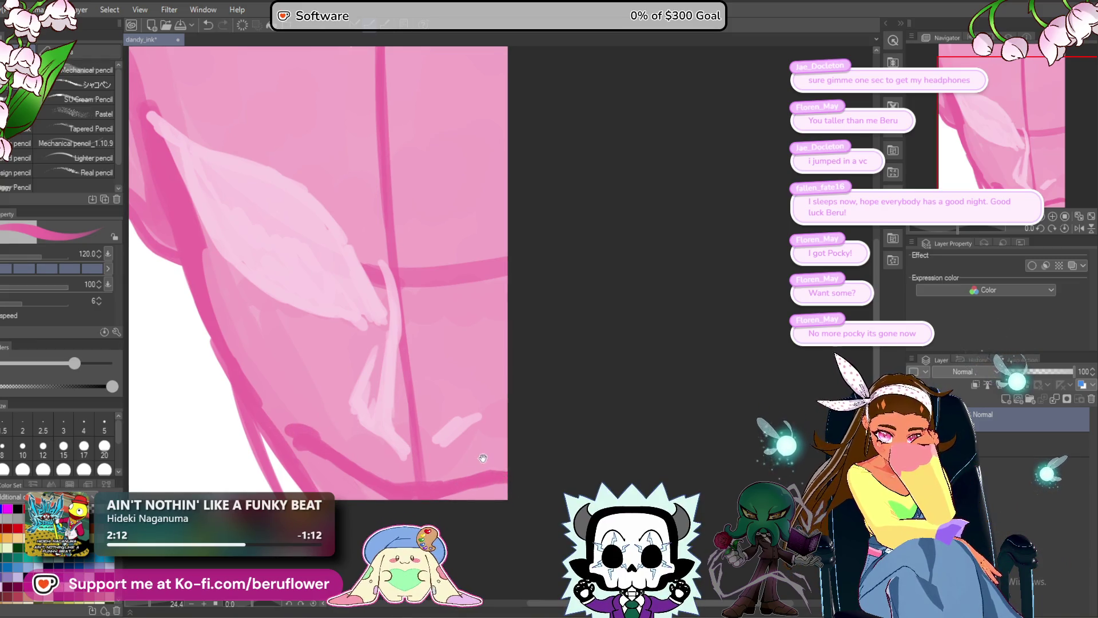
pyautogui.scroll(2, 484, 459)
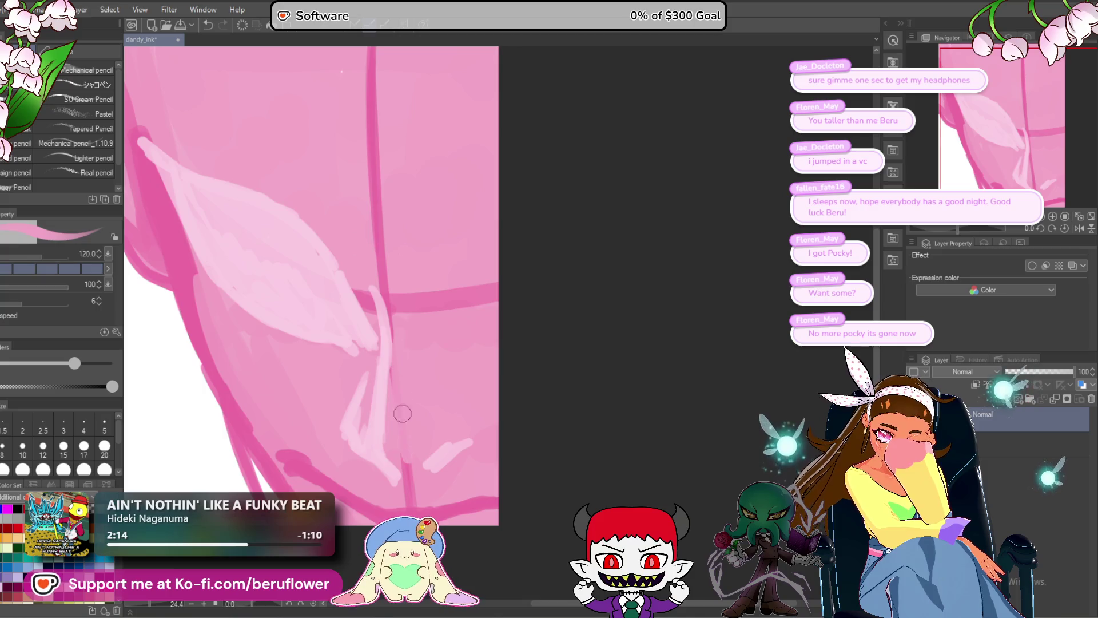
pyautogui.hotkey('ctrl', 'z')
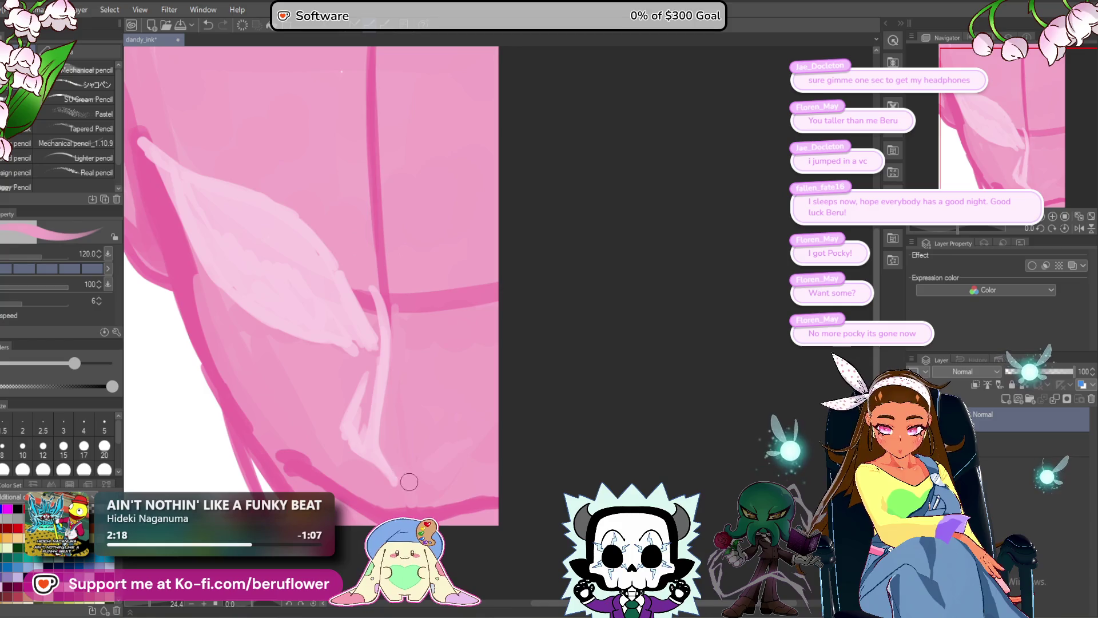
pyautogui.scroll(-1, 427, 429)
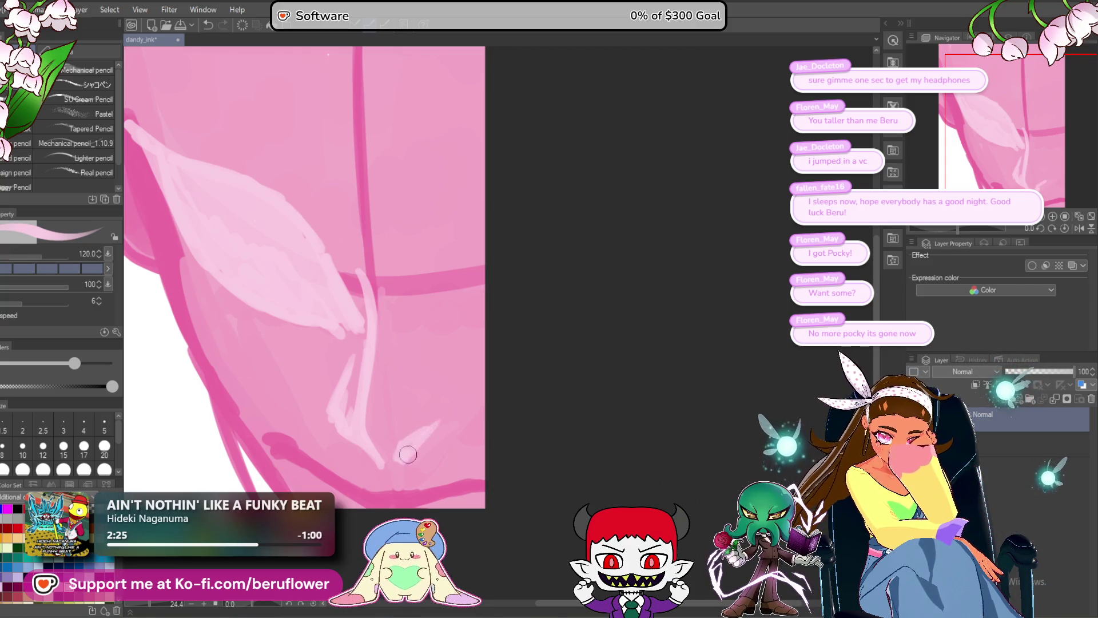
pyautogui.scroll(1, 304, 295)
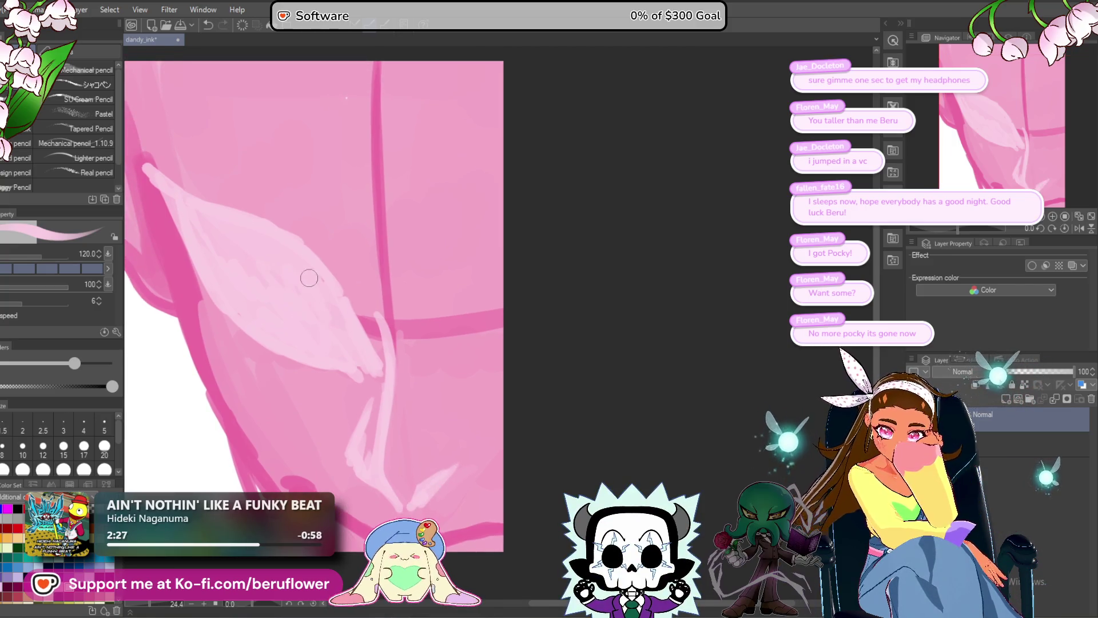
# - Draw a long light-pink diagonal stroke running in from the right edge, redoing a short attempt
pyautogui.moveTo(384, 321); pyautogui.dragTo(389, 325)
pyautogui.moveTo(486, 312); pyautogui.dragTo(446, 349)
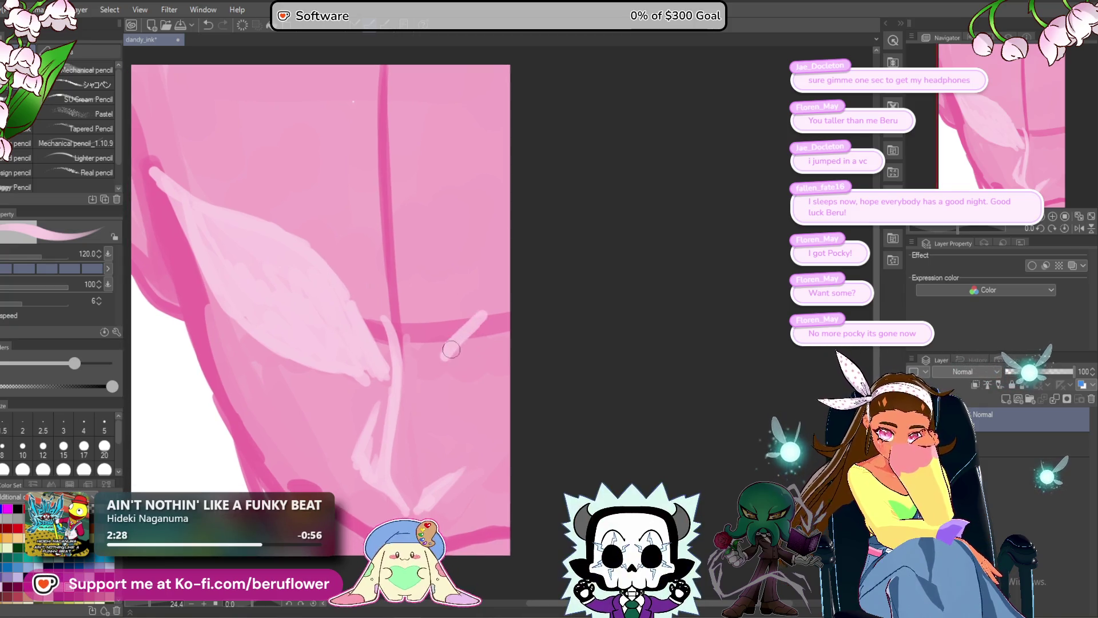
pyautogui.hotkey('ctrl', 'z')
pyautogui.moveTo(508, 299); pyautogui.dragTo(446, 365)
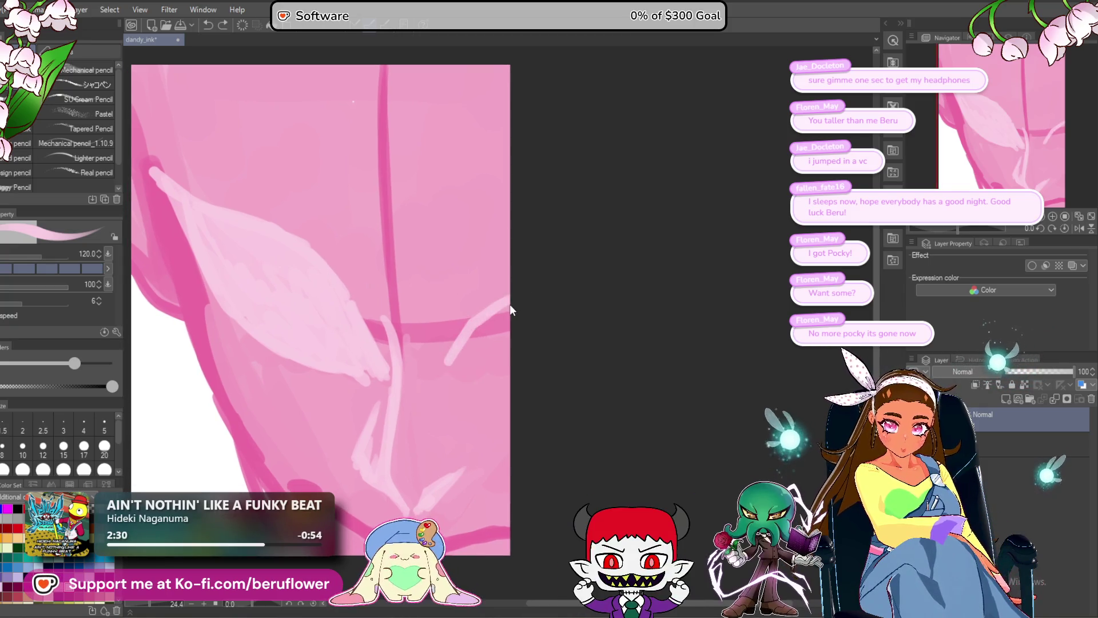